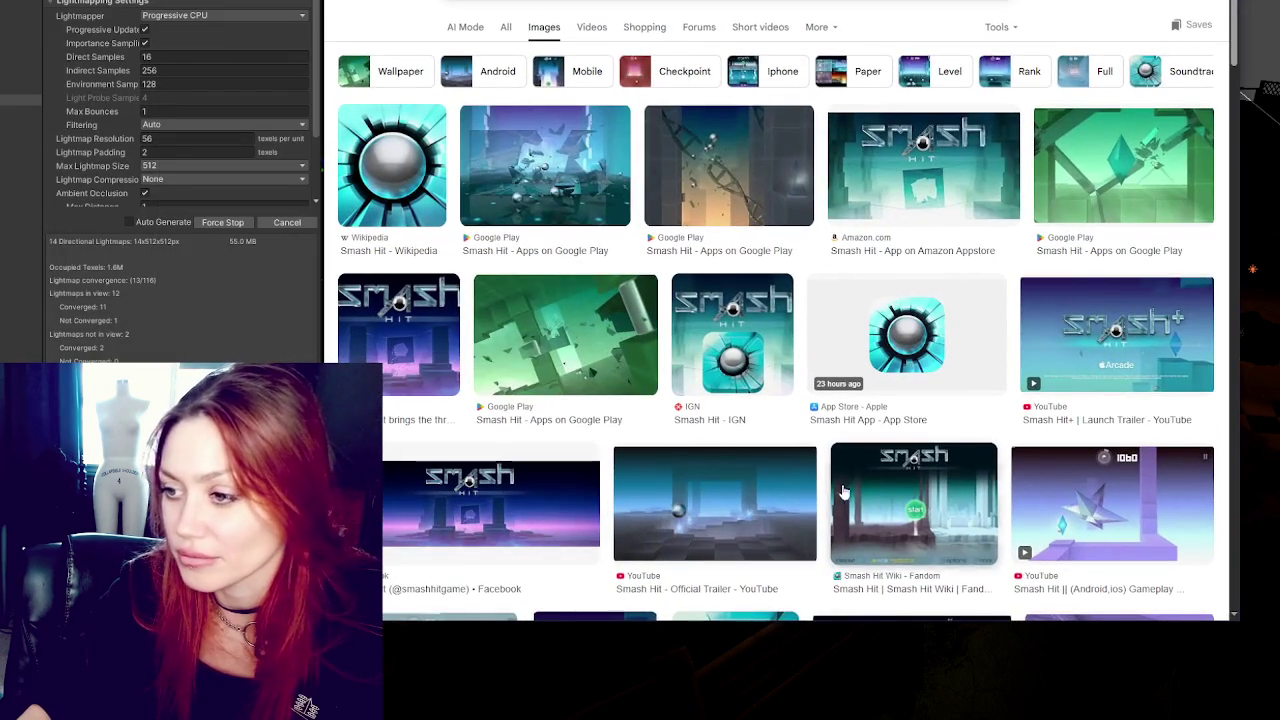
Preview the Smash Hit official trailer and Google Play images in Google Images
scroll(843, 490, "down", 3)
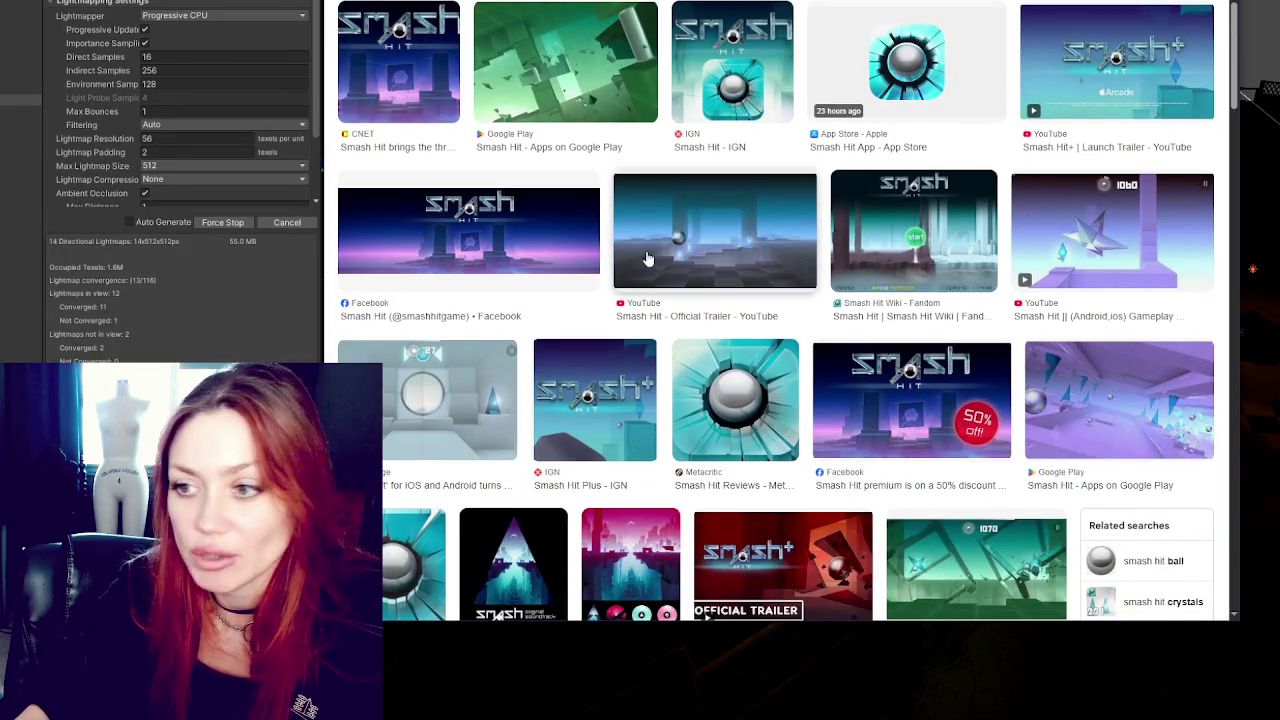
left_click(760, 216)
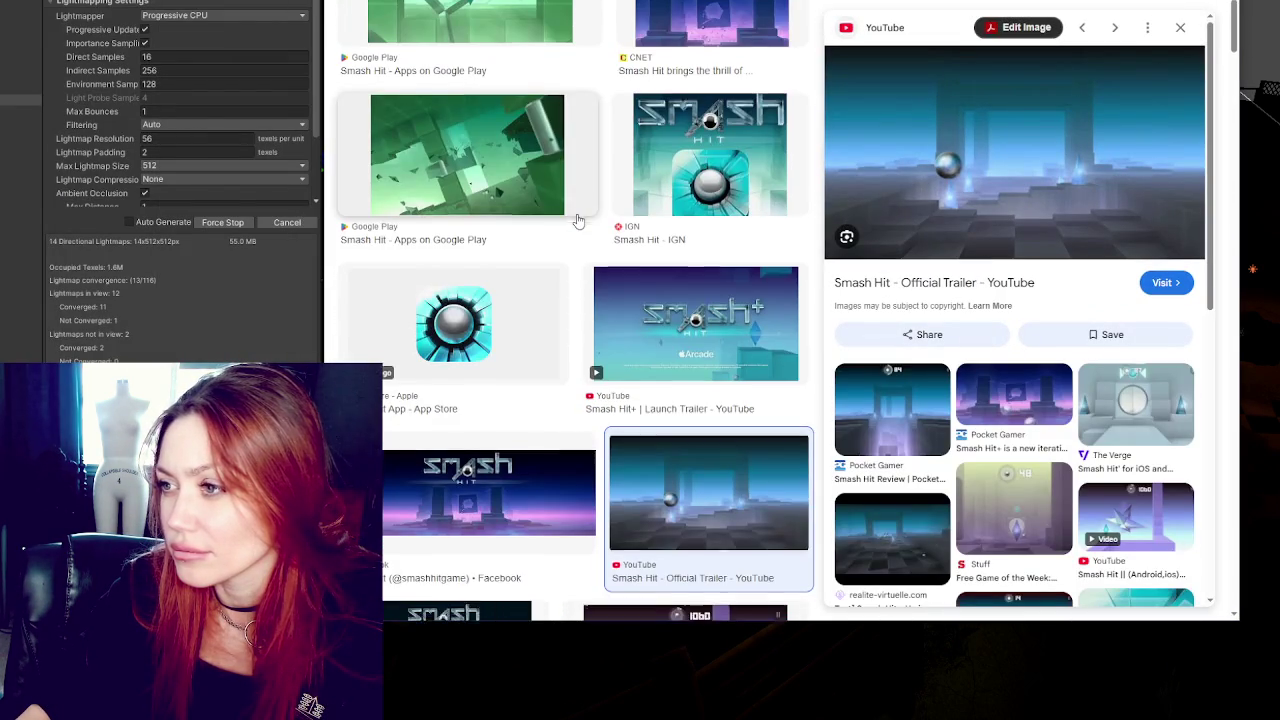
scroll(577, 220, "down", 10)
left_click(596, 224)
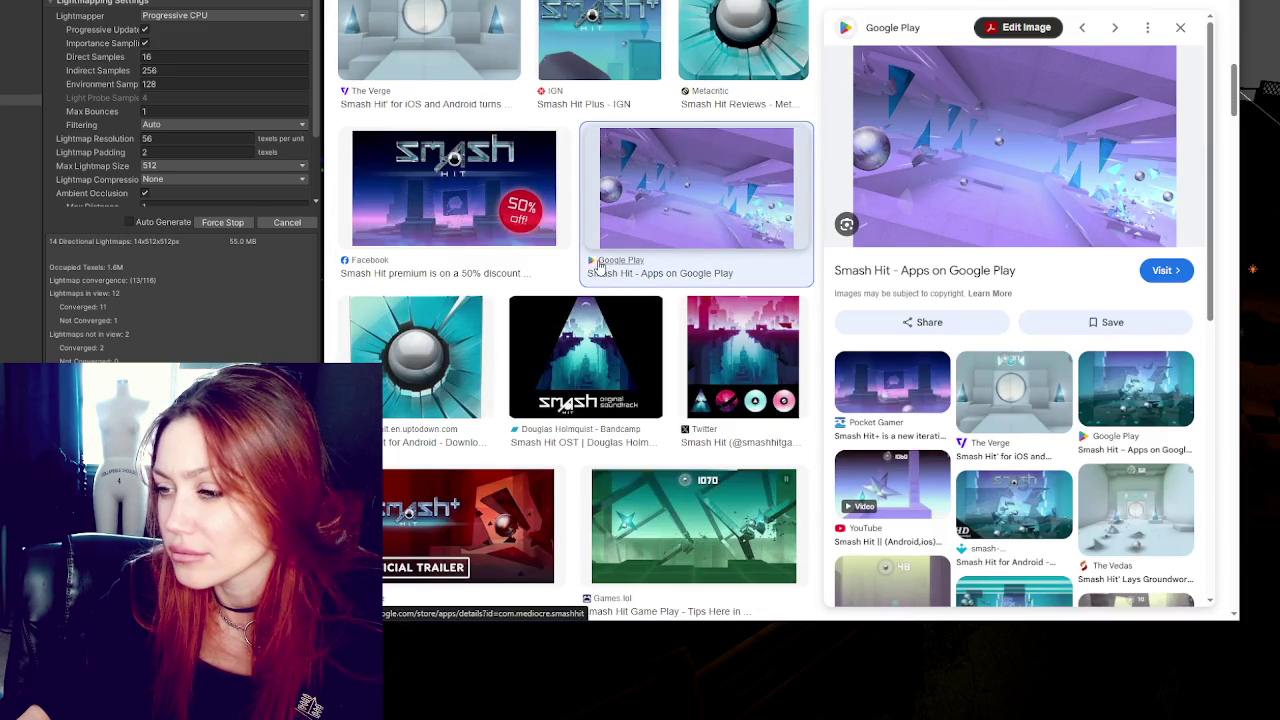
Scroll further through the Smash Hit results, then hide the browser to return to Unity
scroll(622, 258, "down", 2)
scroll(668, 261, "down", 2)
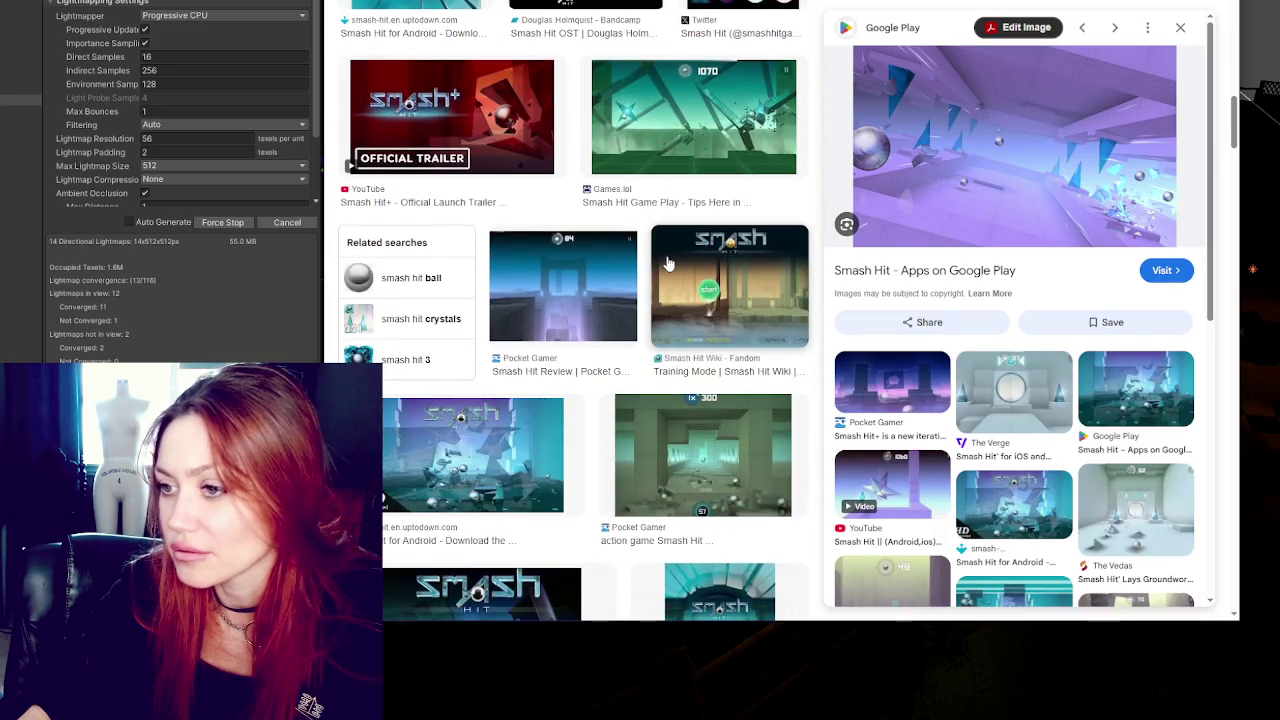
scroll(668, 262, "down", 3)
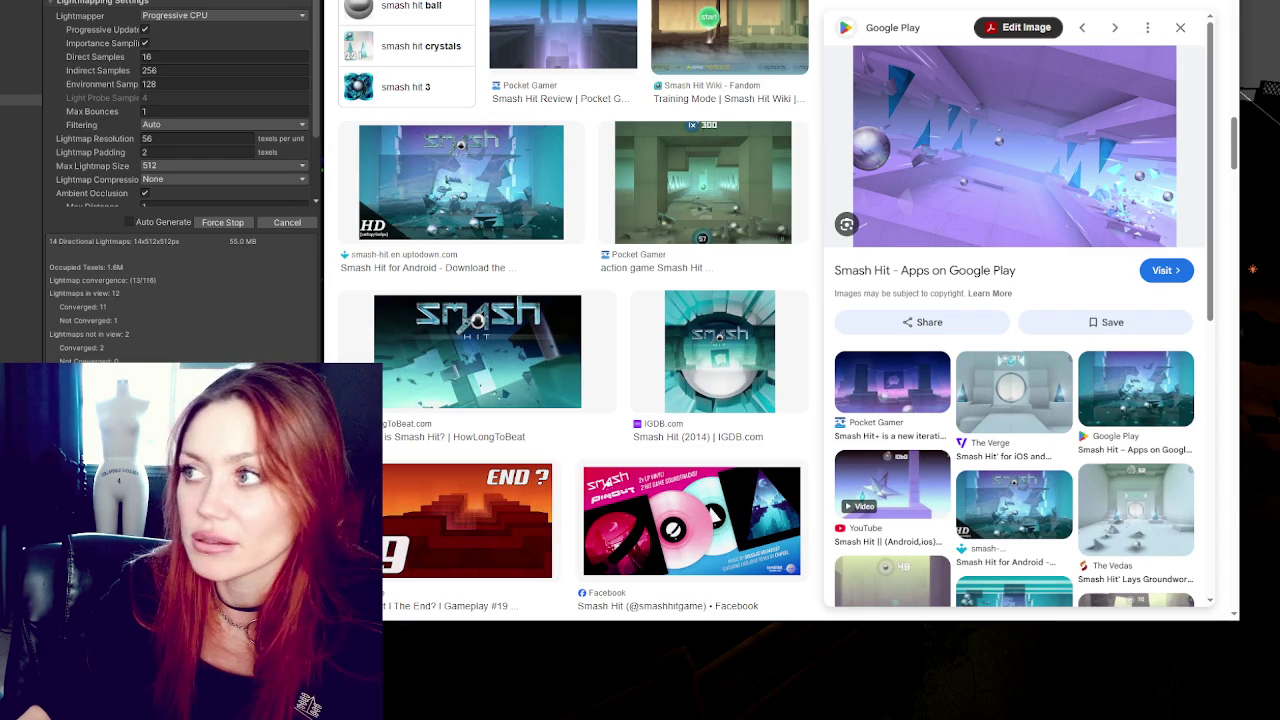
key("alt+Tab")
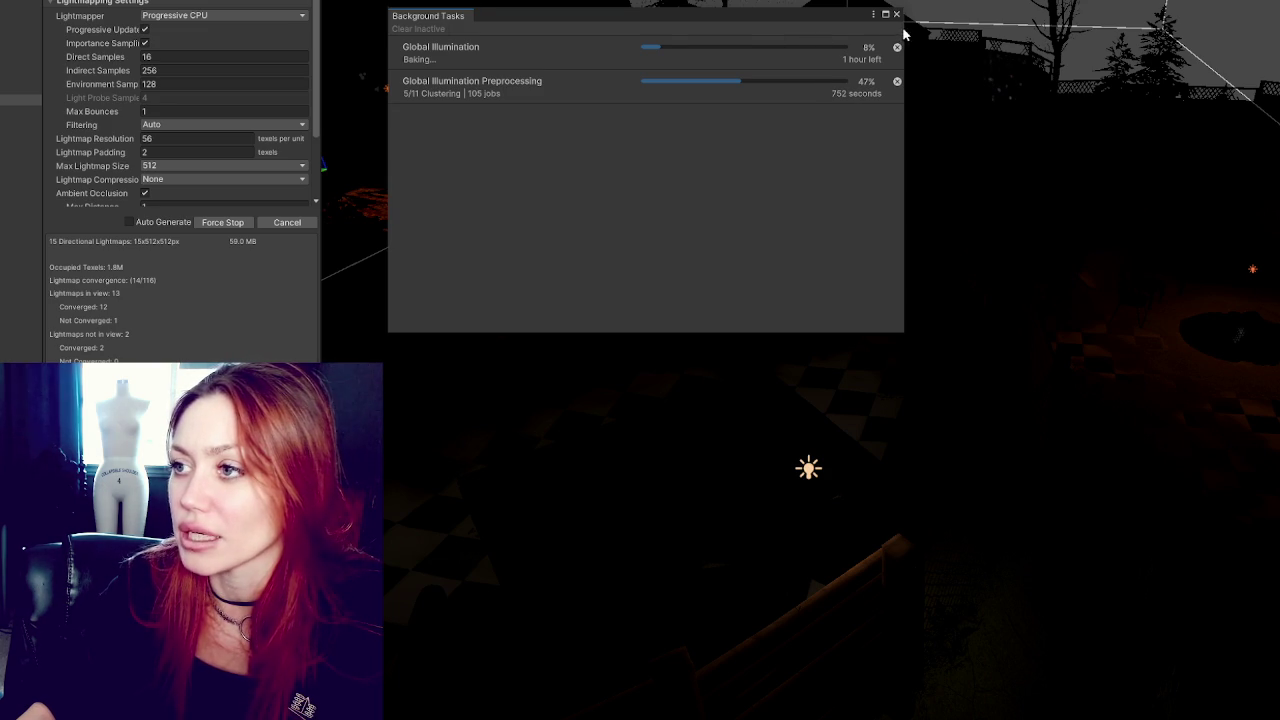
Close Unity's bake progress window and cancel the running lightmap bake
left_click(286, 93)
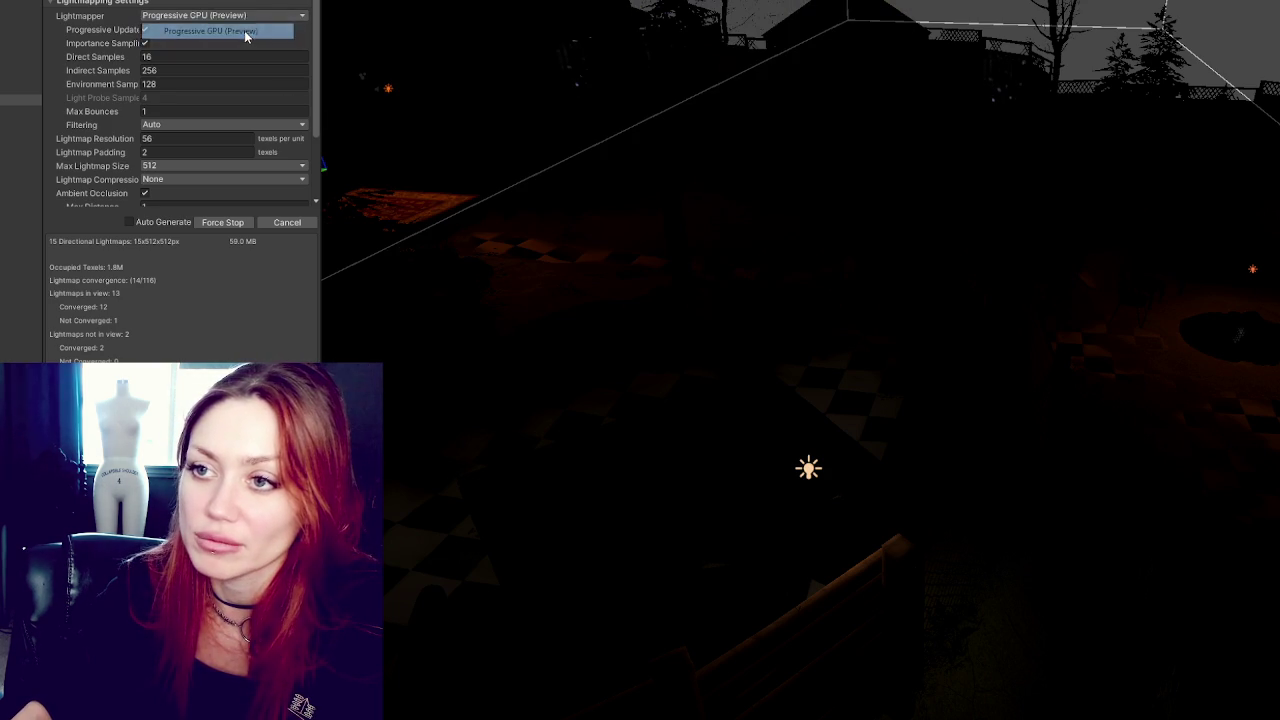
scroll(277, 153, "down", 2)
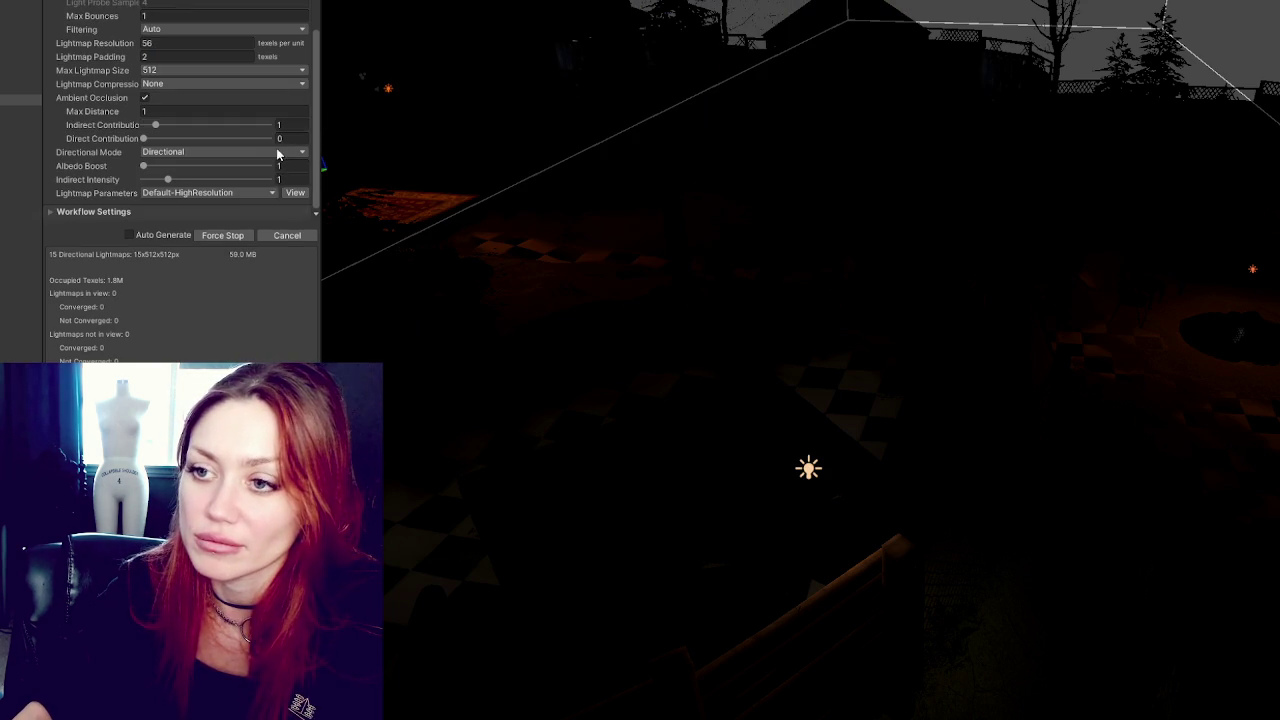
left_click(287, 235)
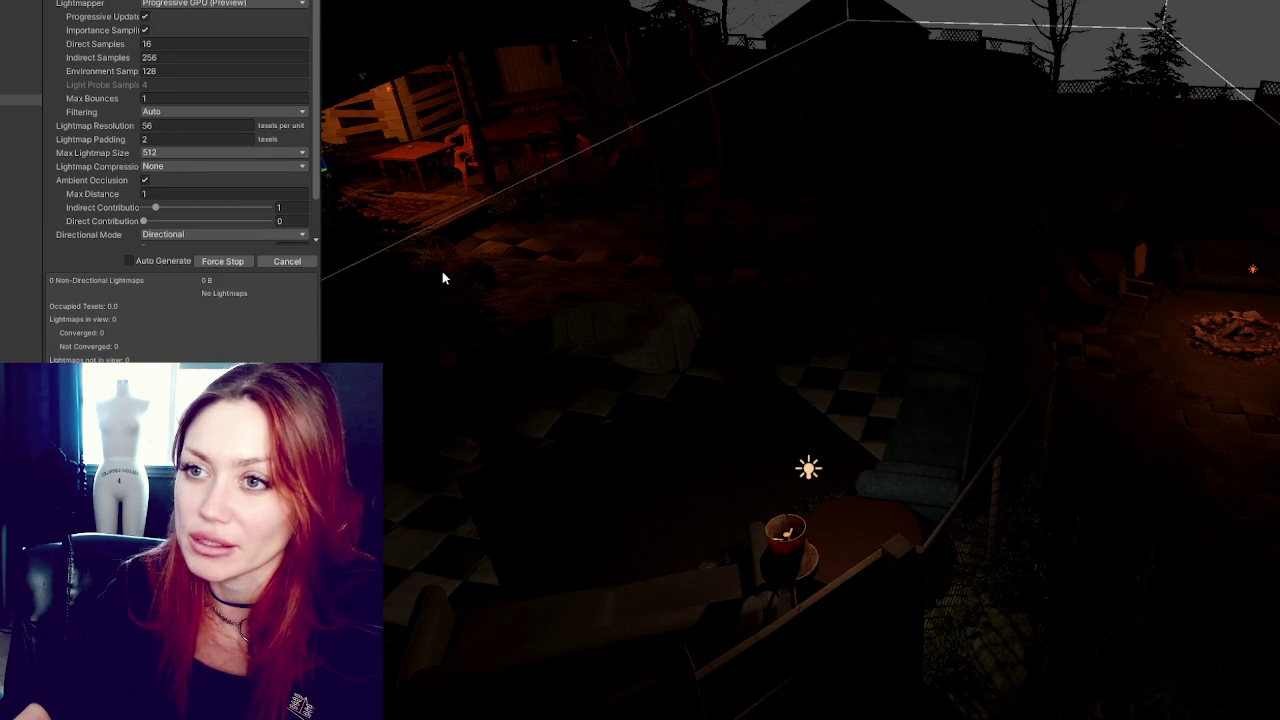
scroll(237, 91, "down", 2)
scroll(237, 91, "up", 3)
scroll(237, 91, "up", 2)
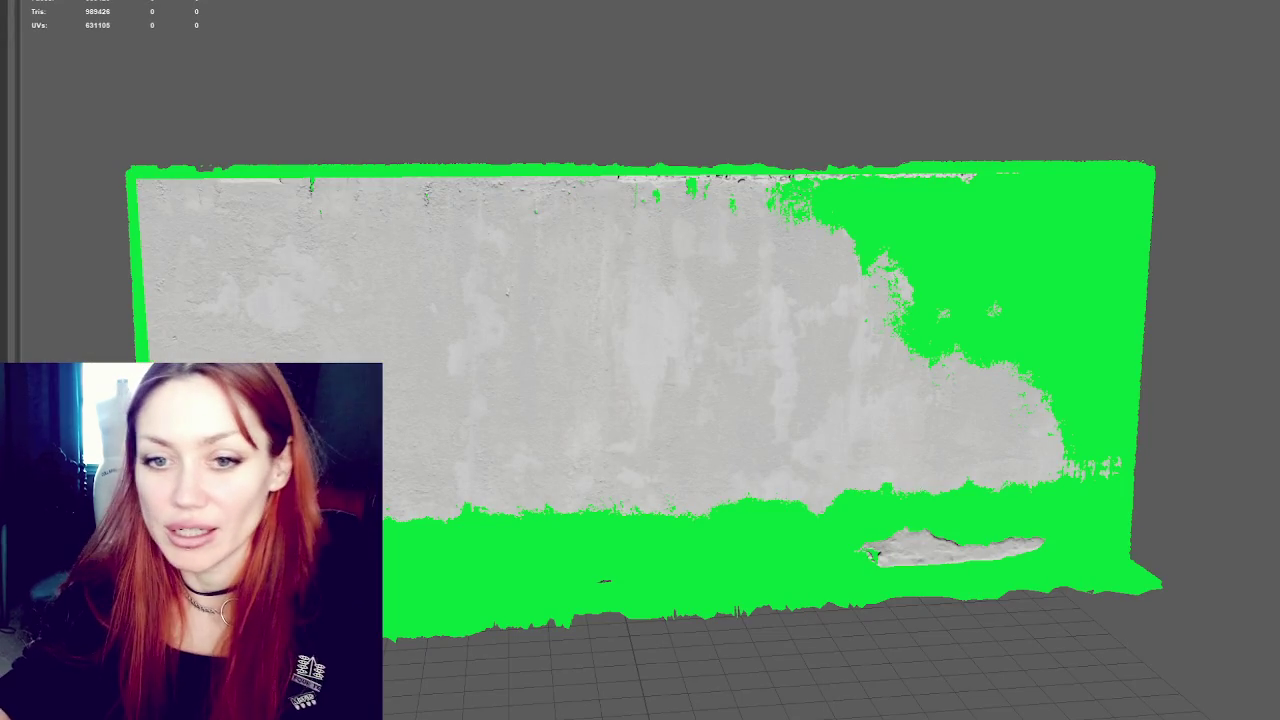
Hide the high-poly wall scan to reveal the low-poly plane
scroll(515, 122, "down", 2)
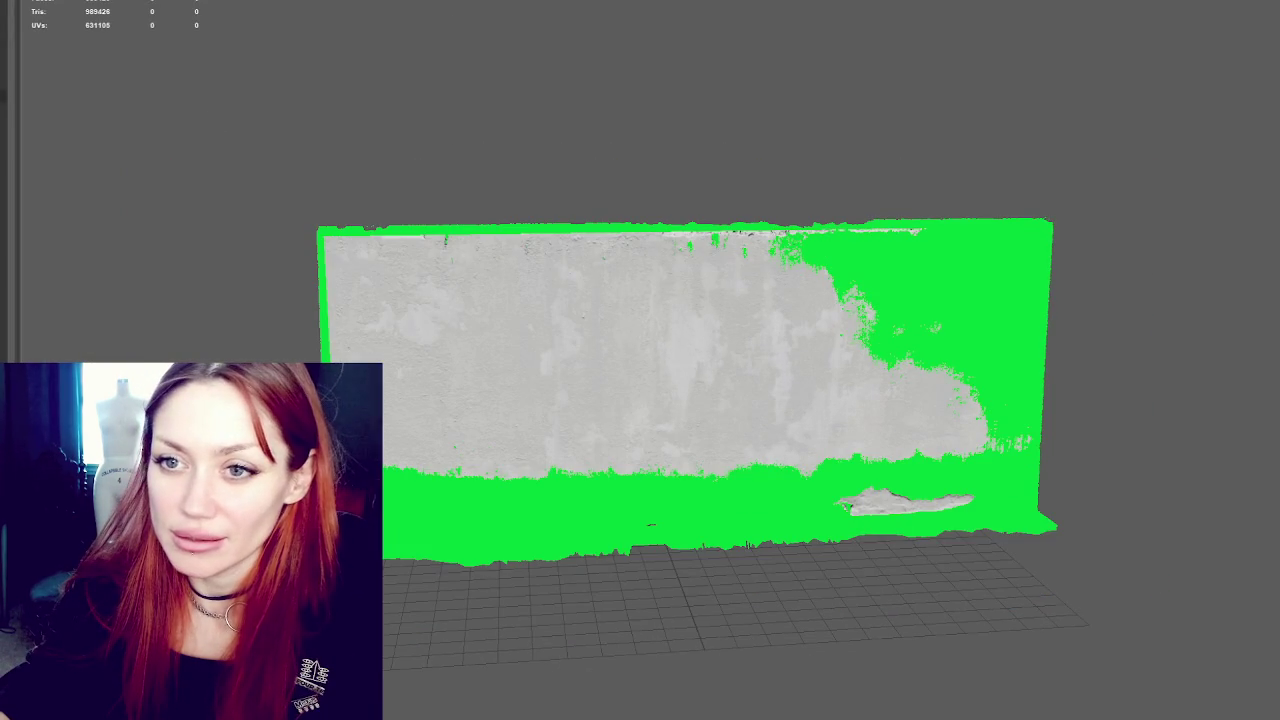
key("w")
left_click(729, 214)
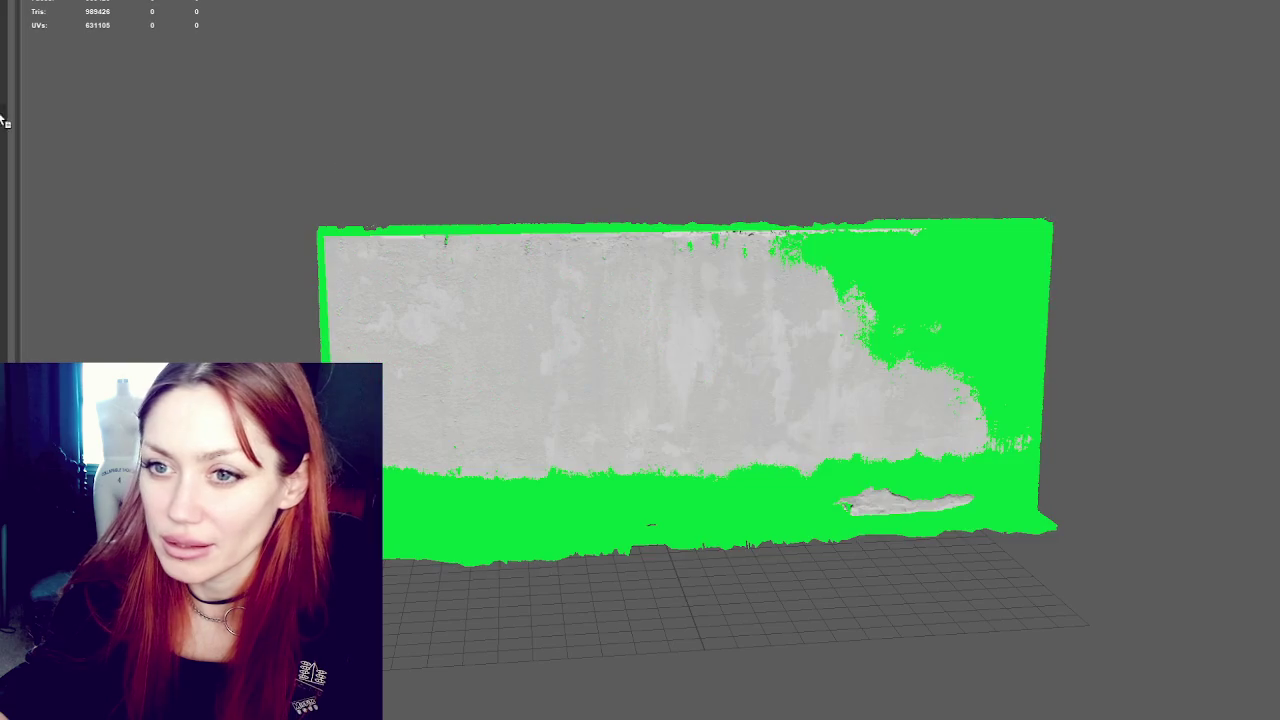
key("ctrl+h")
key("ctrl+z")
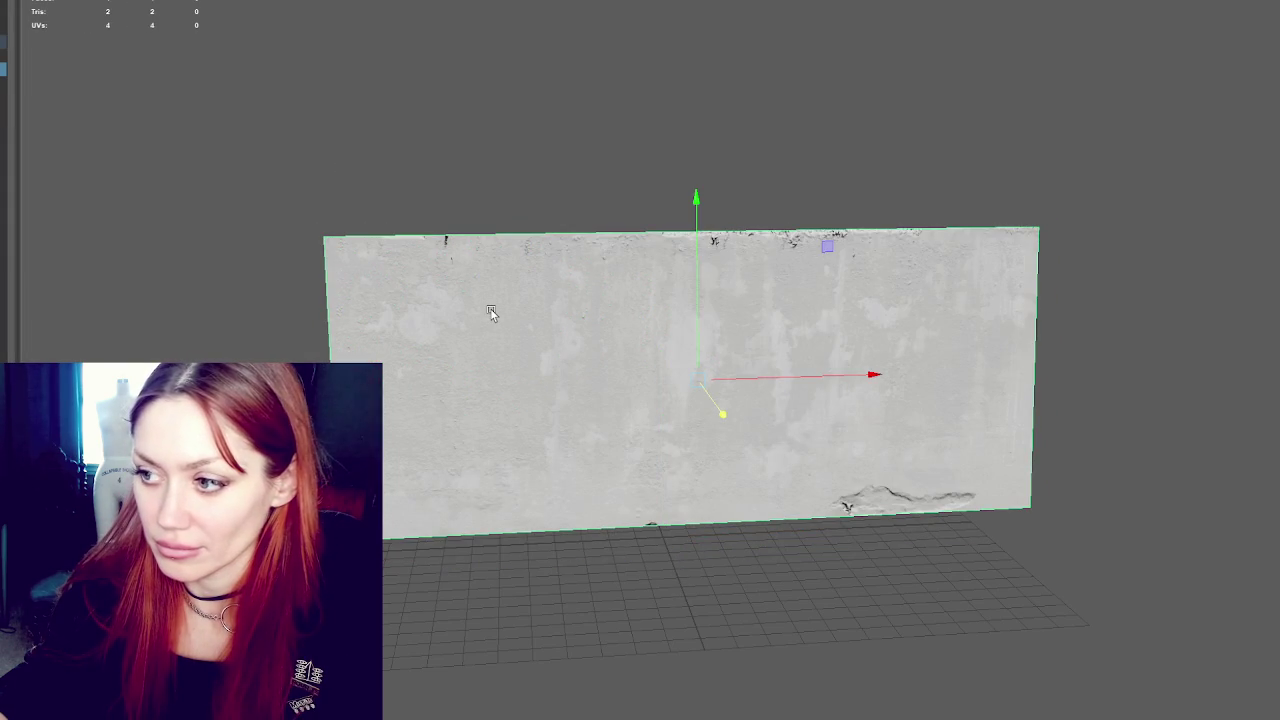
Deselect the plane and orbit to a front-left view showing the mossy baked texture
scroll(491, 296, "up", 3)
scroll(491, 296, "down", 2)
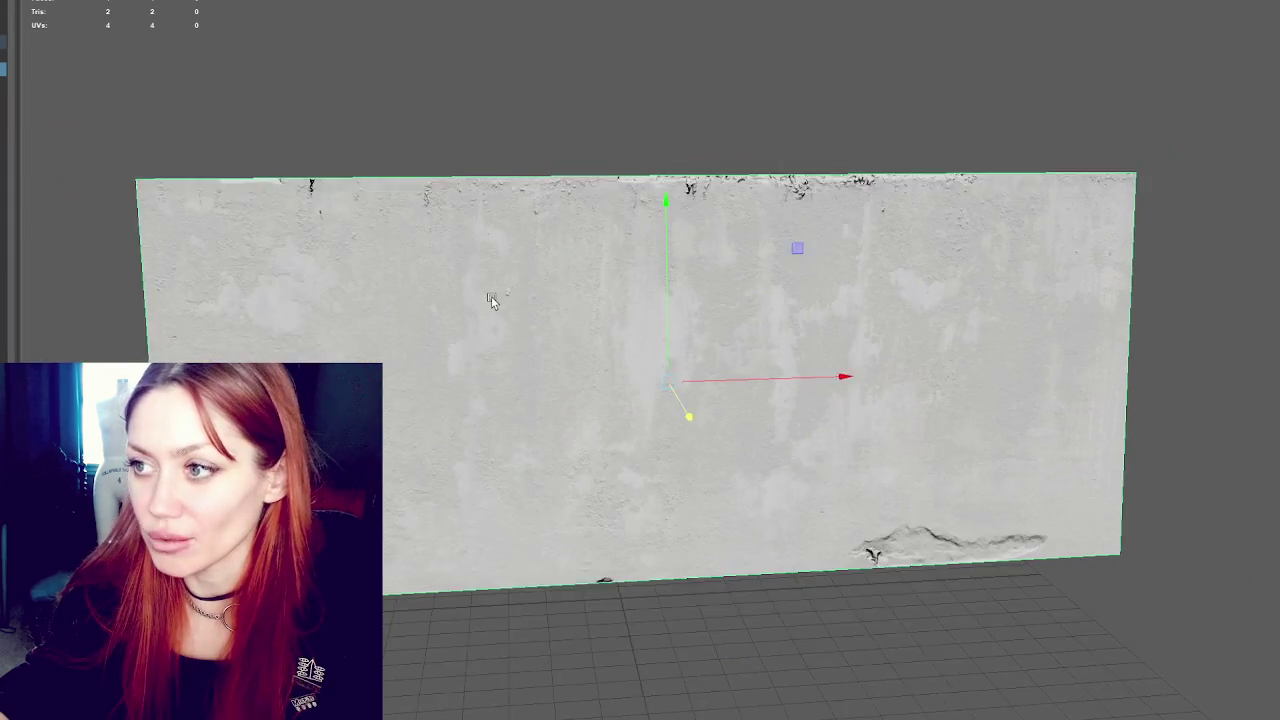
left_click(209, 77)
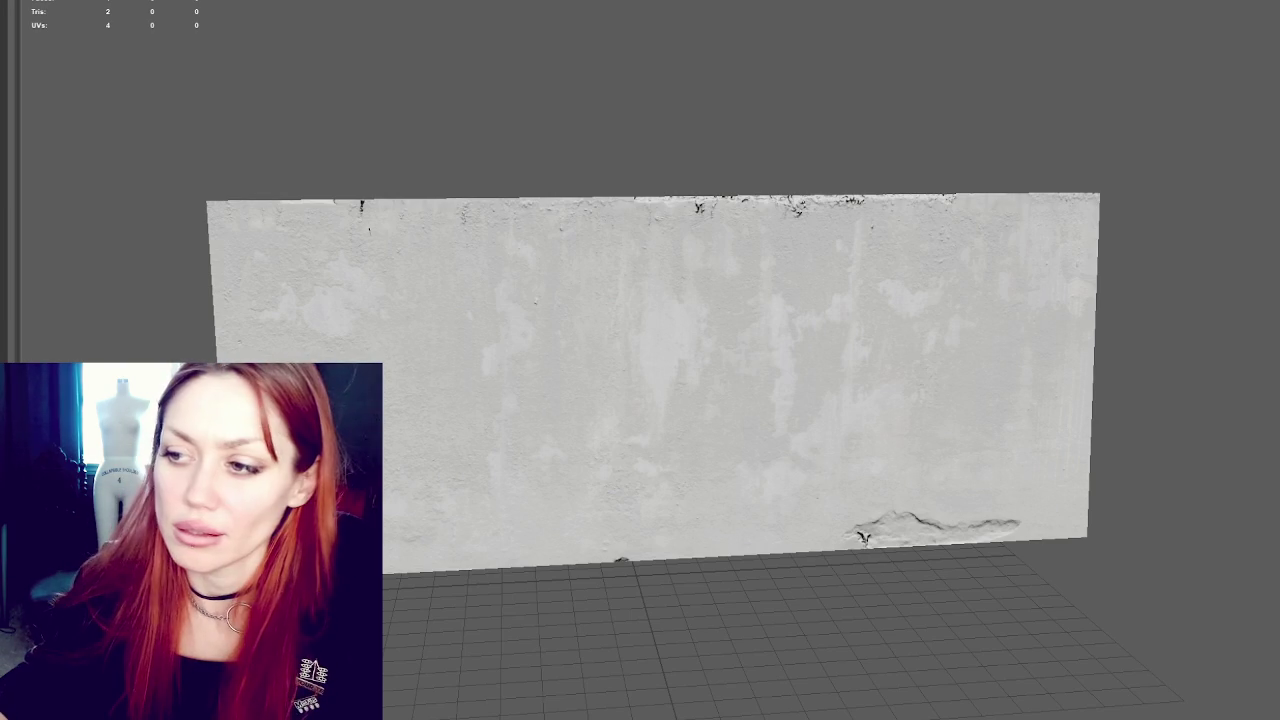
left_click_drag(528, 247, 561, 243)
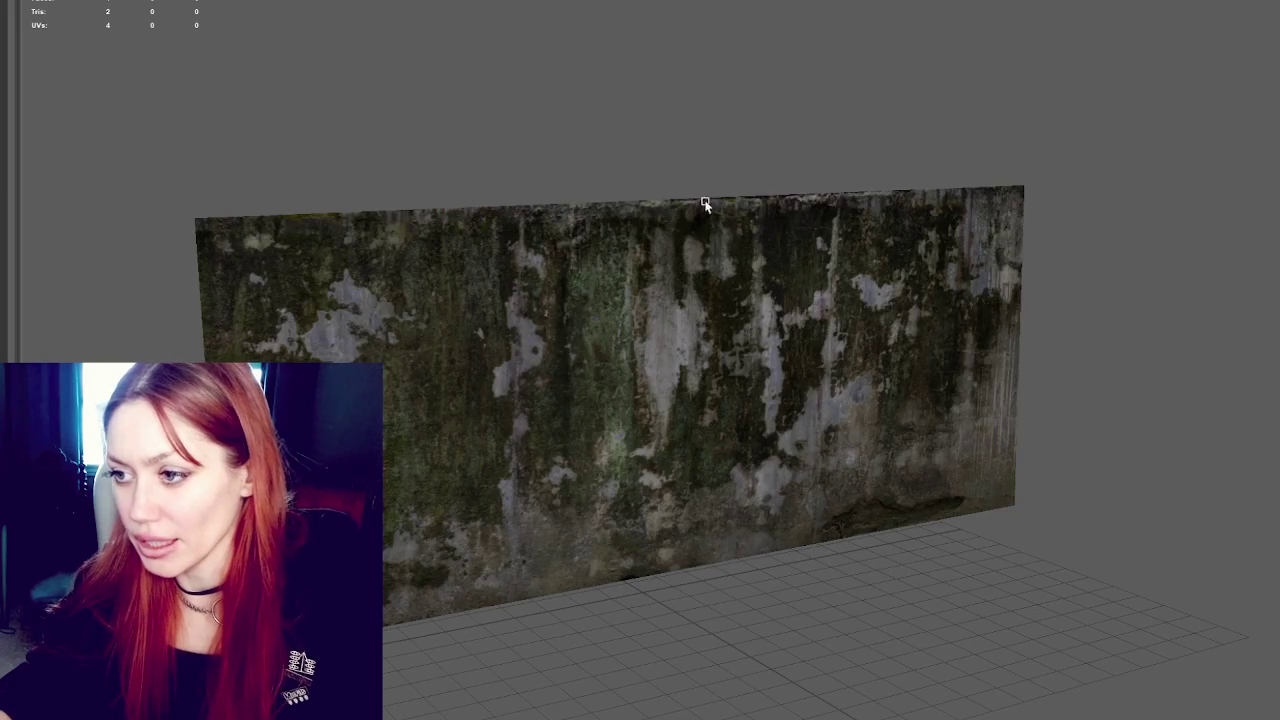
mouse_move(703, 206)
left_mouse_down()
mouse_move(677, 220)
mouse_move(74, 86)
left_mouse_up()
Add a larger polygon plane behind the textured wall, settling its size with undo and redo
key("w")
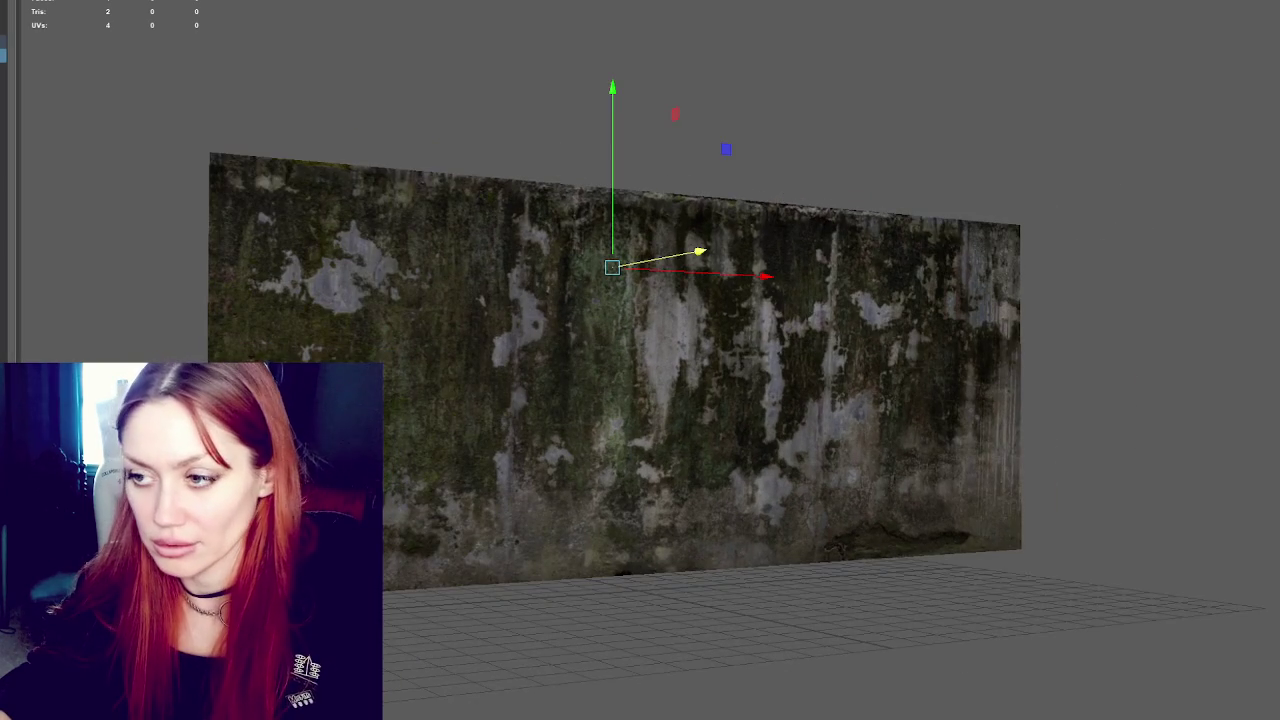
key("bracketleft")
key("bracketleft")
key("bracketleft")
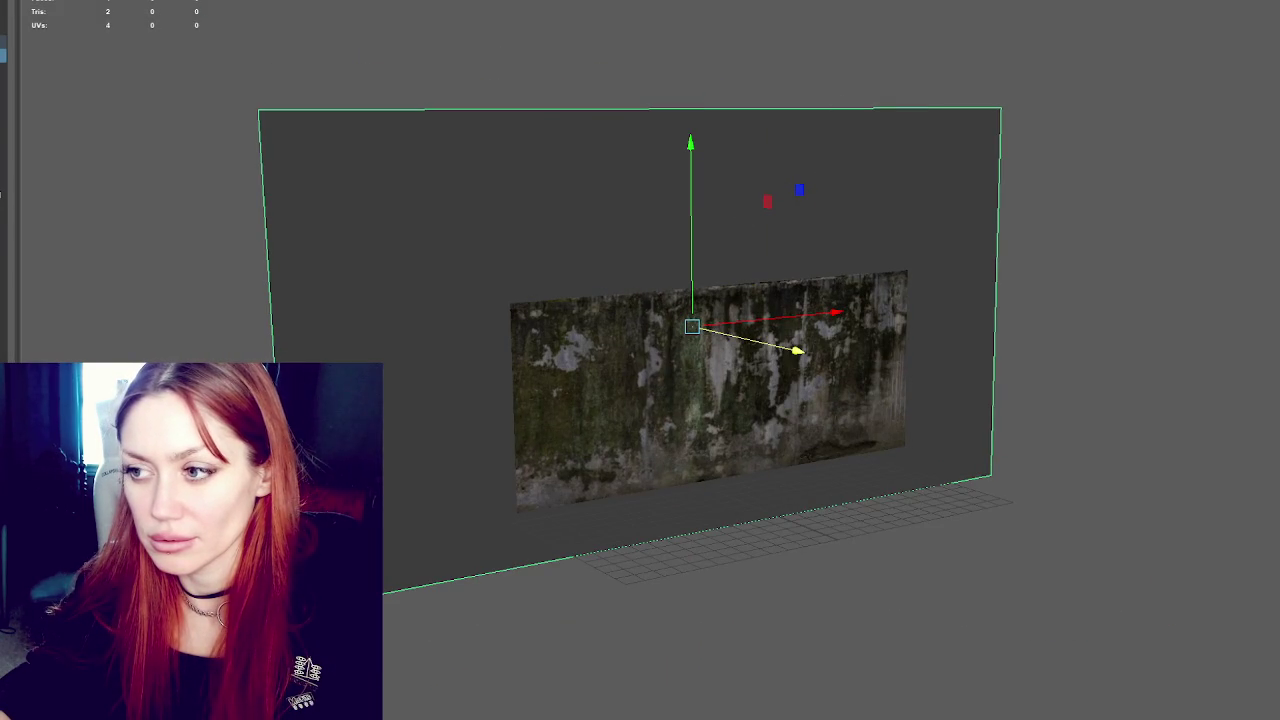
key("bracketleft")
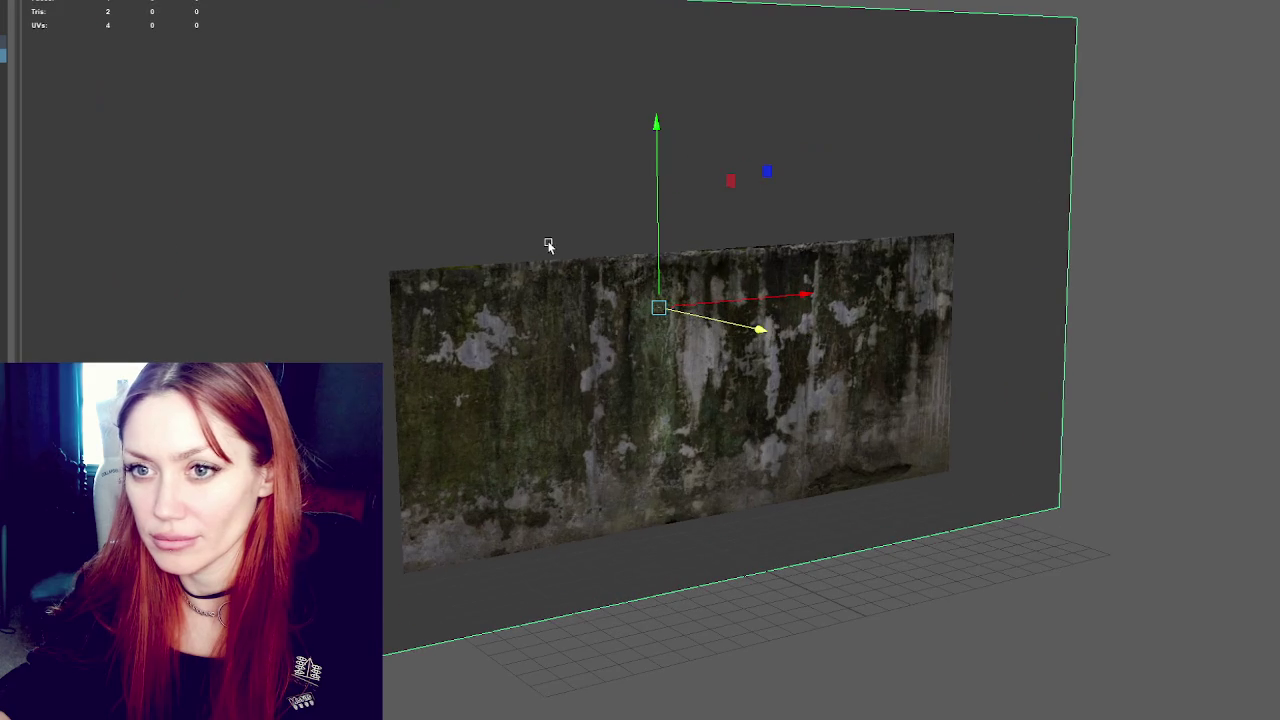
key("ctrl+z")
key("ctrl+z")
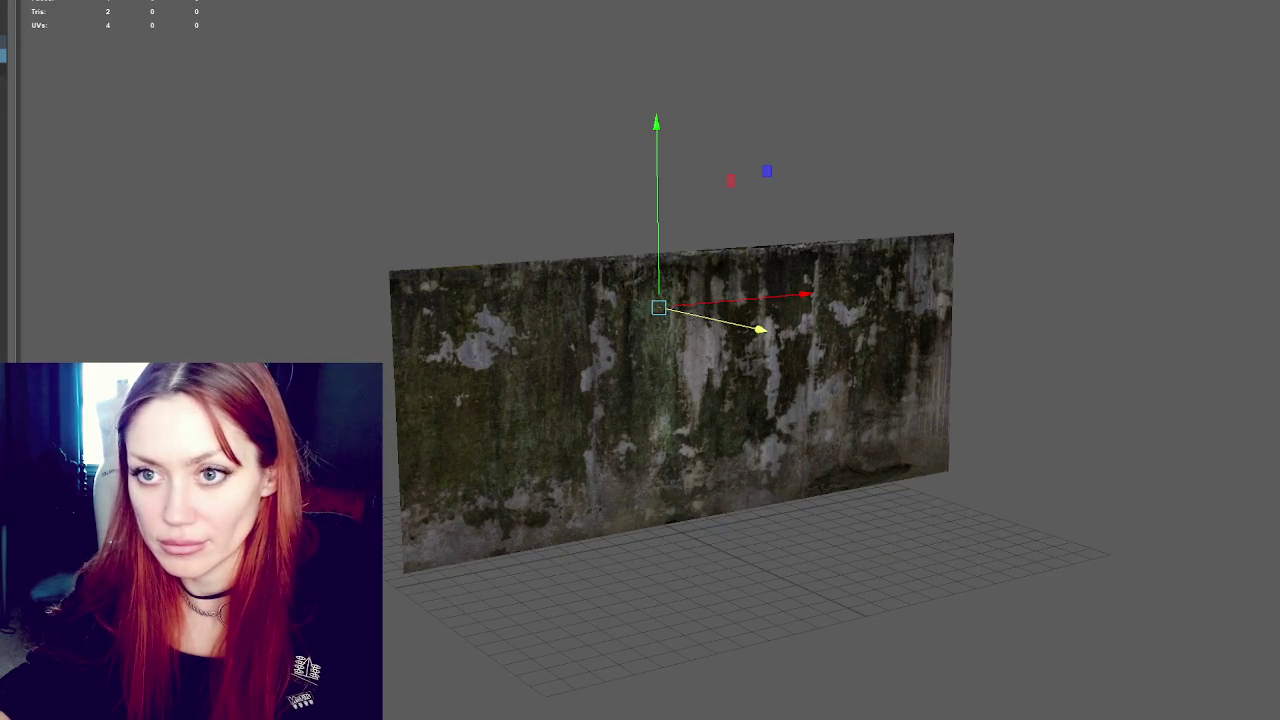
key("shift+z")
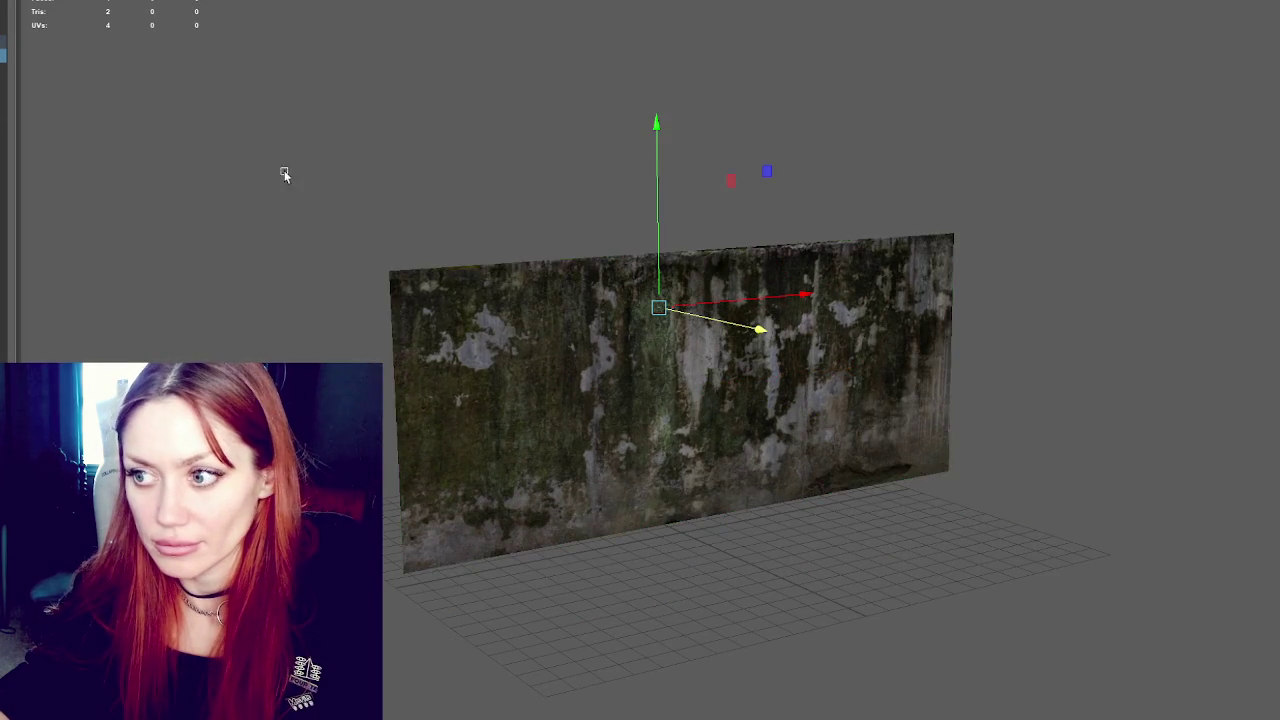
key("shift+z")
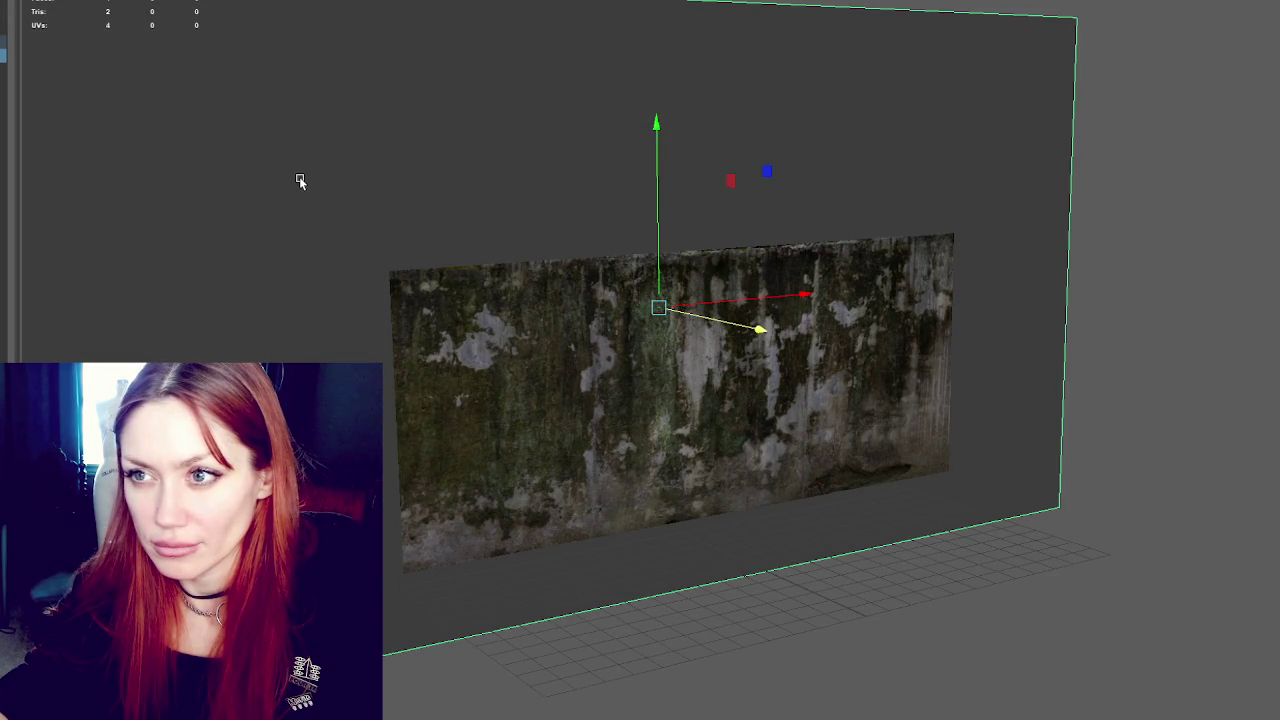
key("ctrl+z")
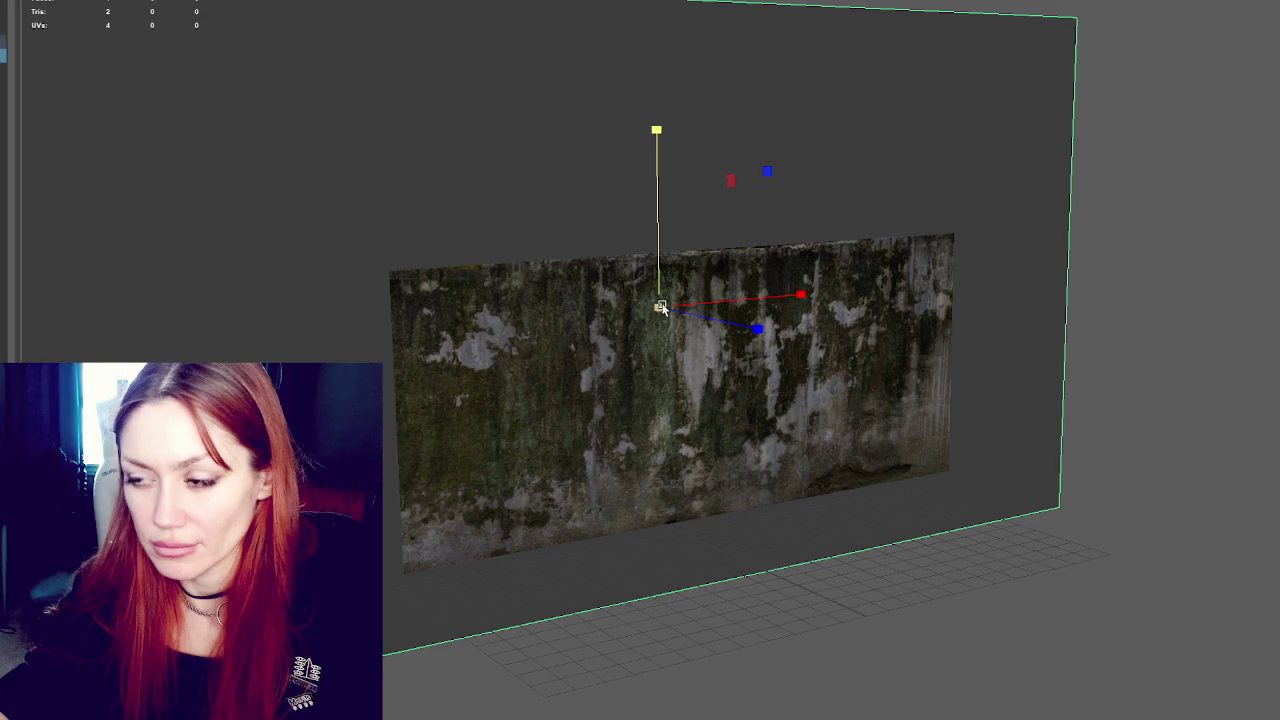
key("ctrl+z")
key("ctrl+z")
key("ctrl+z")
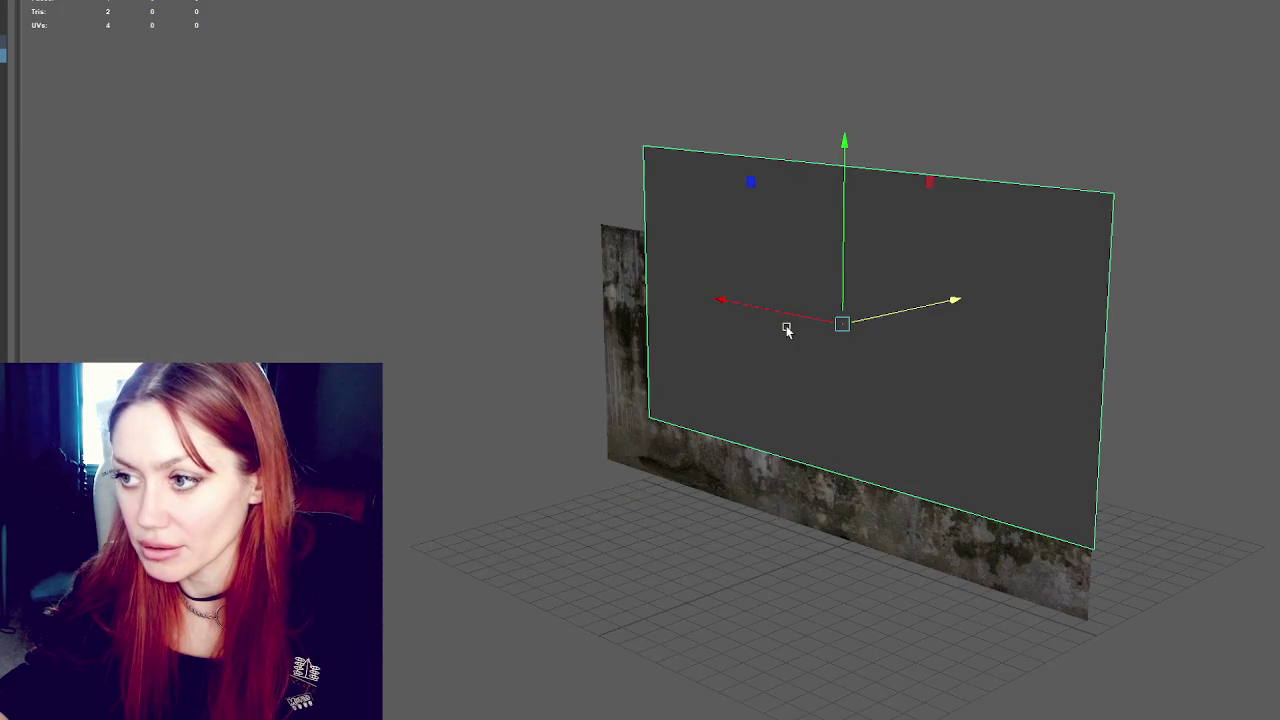
key("ctrl+z")
key("ctrl+z")
key("ctrl+z")
key("ctrl+z")
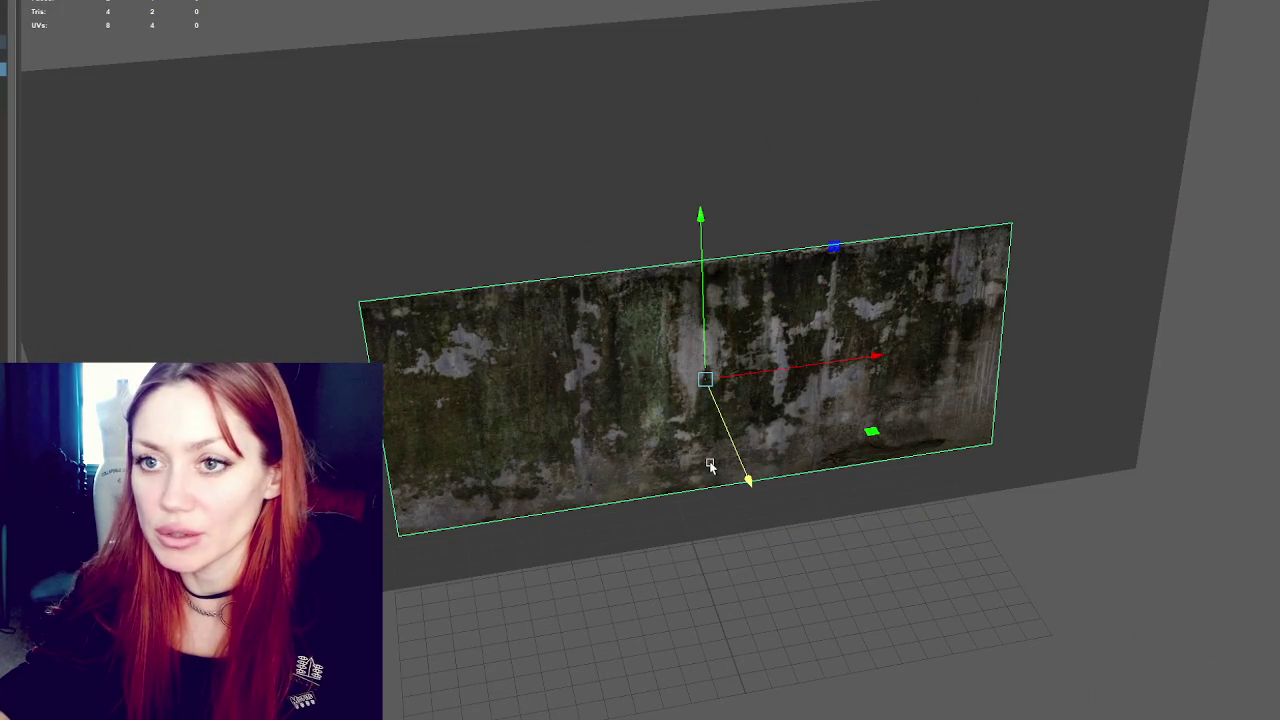
key("ctrl+z")
key("ctrl+z")
key("ctrl+z")
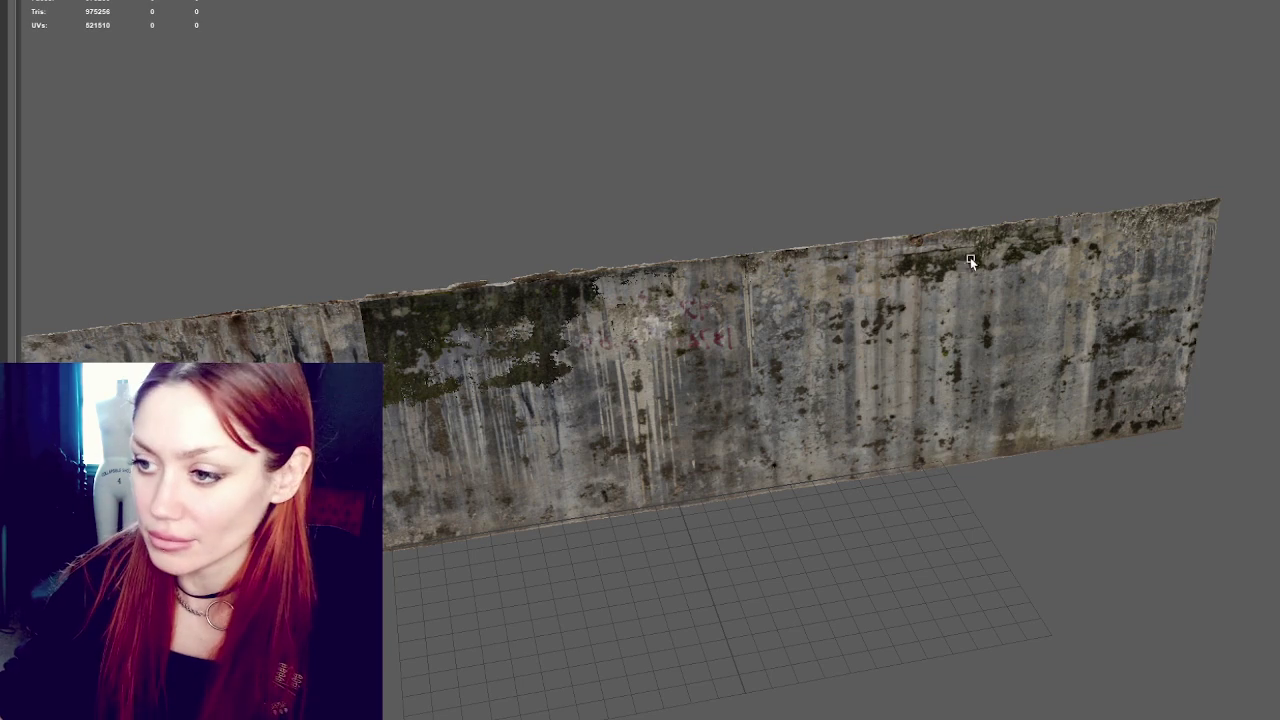
Frame the wall scan and scale the plane's face wider along the wall
left_click(629, 306)
key("f")
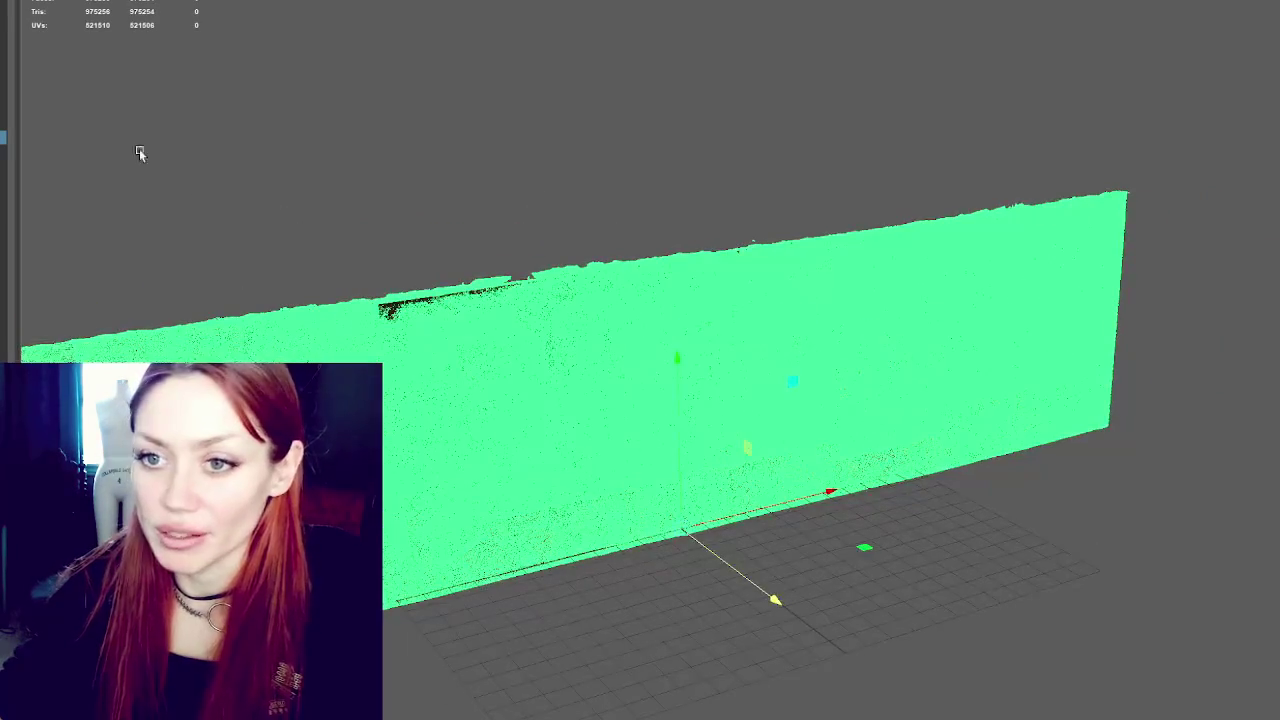
key("F11")
left_click(569, 266)
key("r")
key("F8")
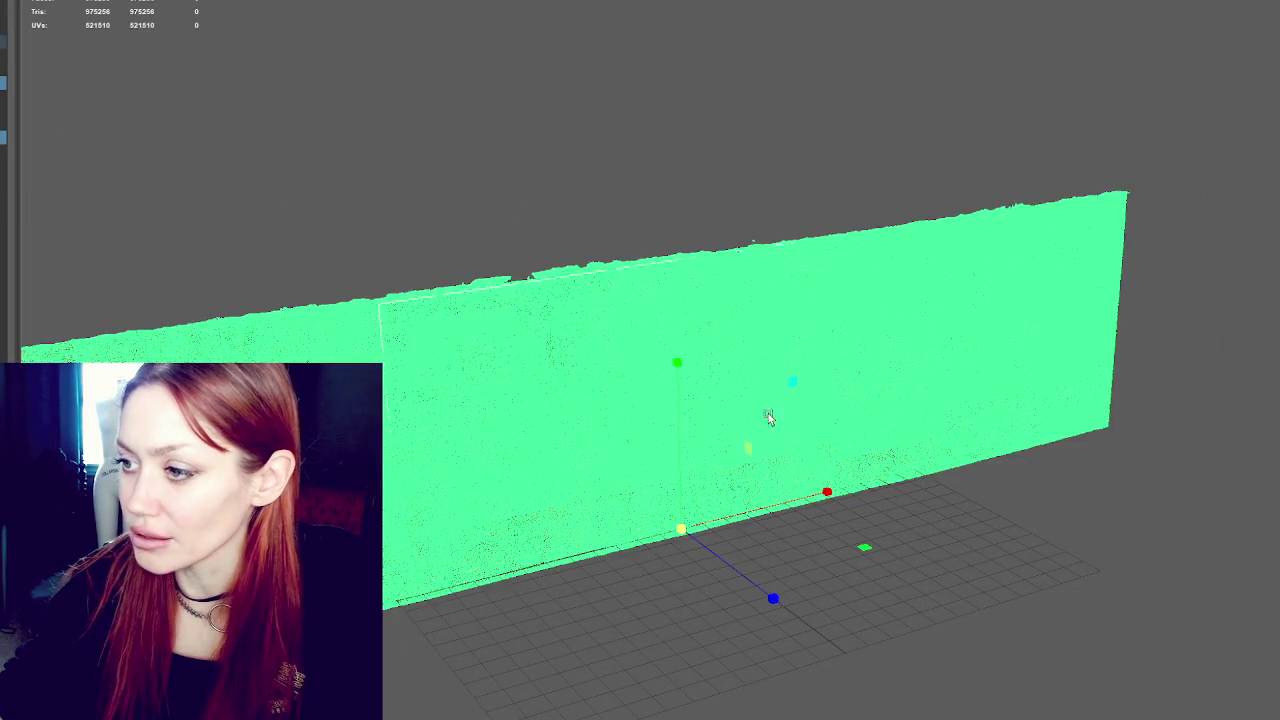
left_click(43, 119)
key("F11")
left_click(717, 352)
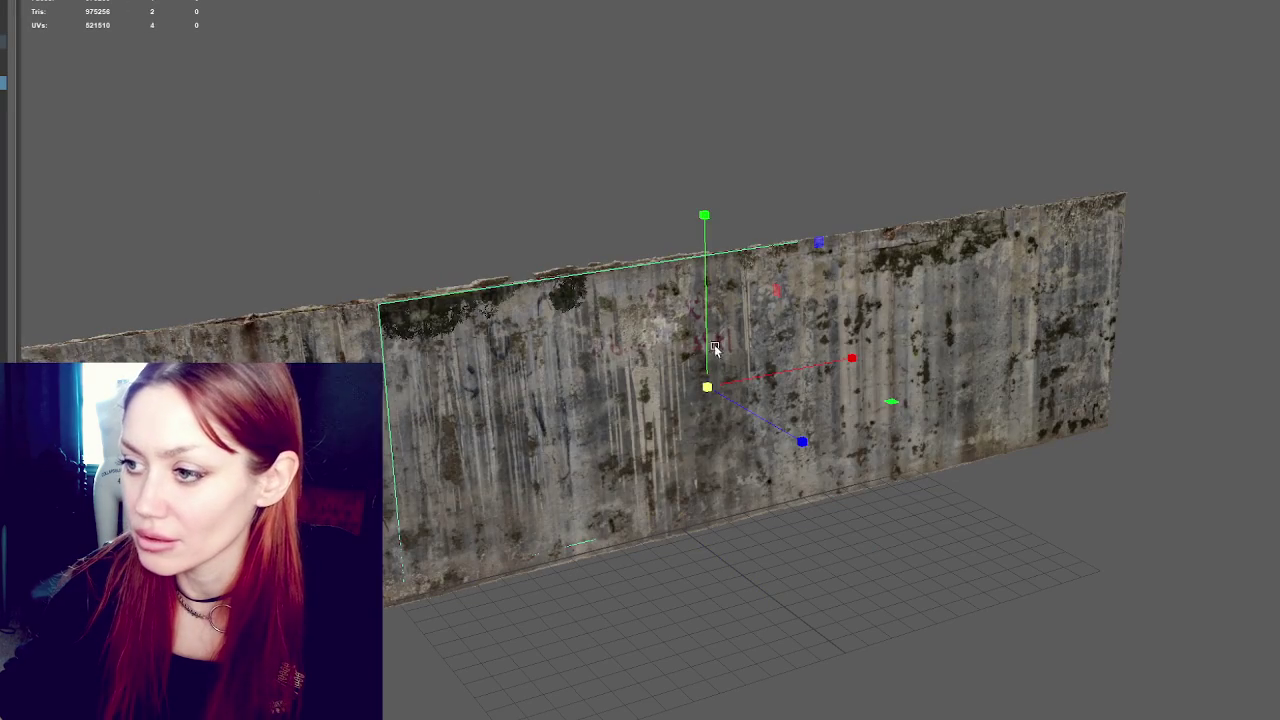
left_click_drag(851, 357, 923, 363)
Reselect the plane's face with Move and nudge it slightly upward
key("w")
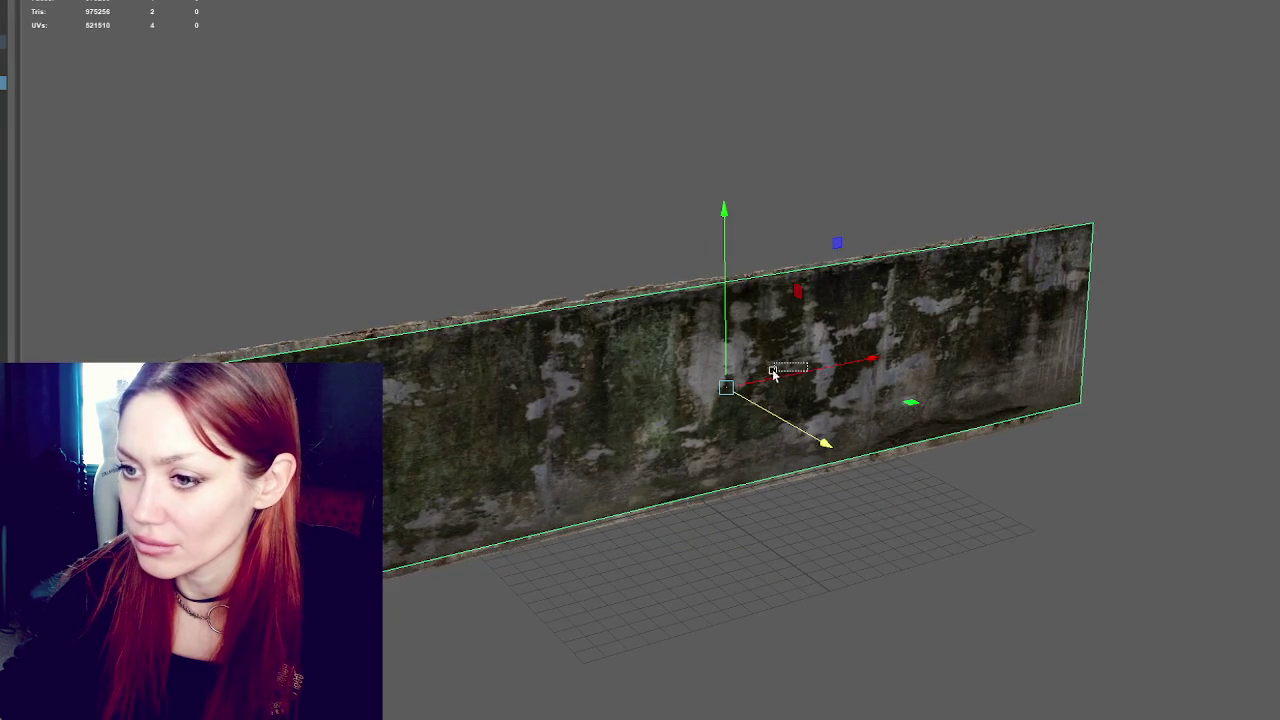
key("F8")
key("F11")
left_click(778, 458)
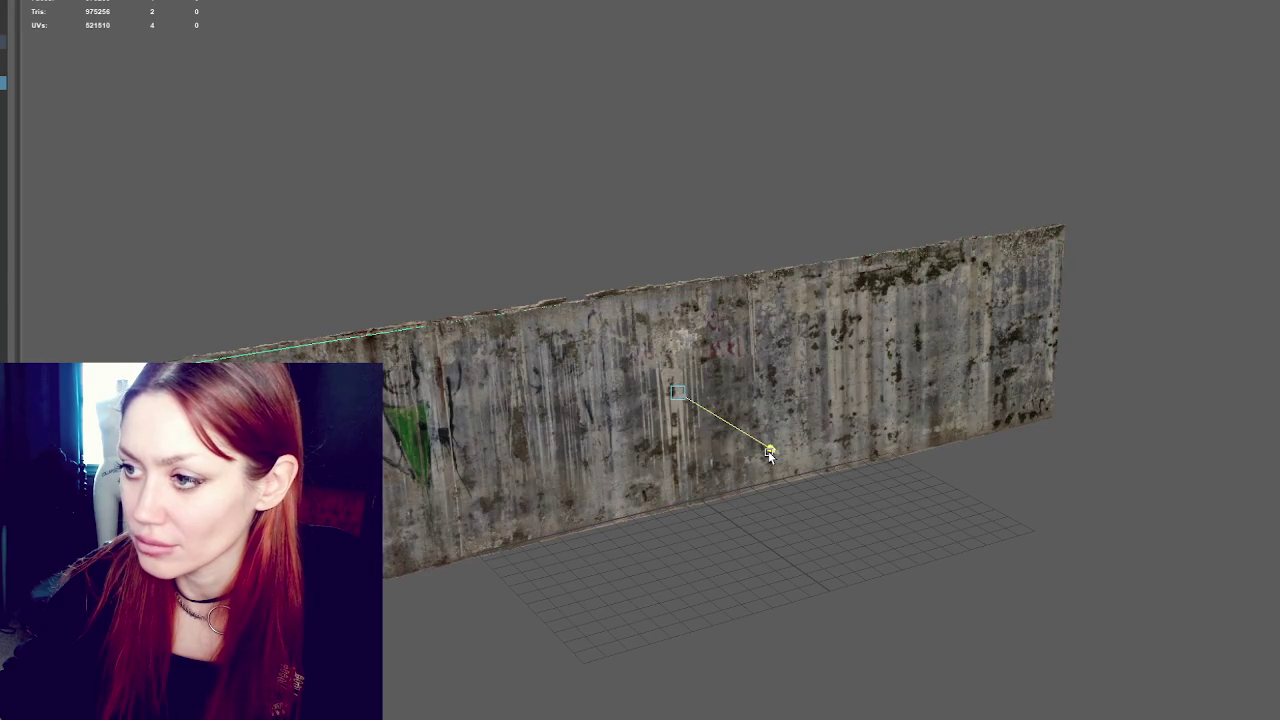
mouse_move(829, 277)
left_mouse_down()
mouse_move(829, 257)
mouse_move(888, 277)
mouse_move(971, 277)
left_mouse_up()
left_click_drag(725, 296, 721, 305)
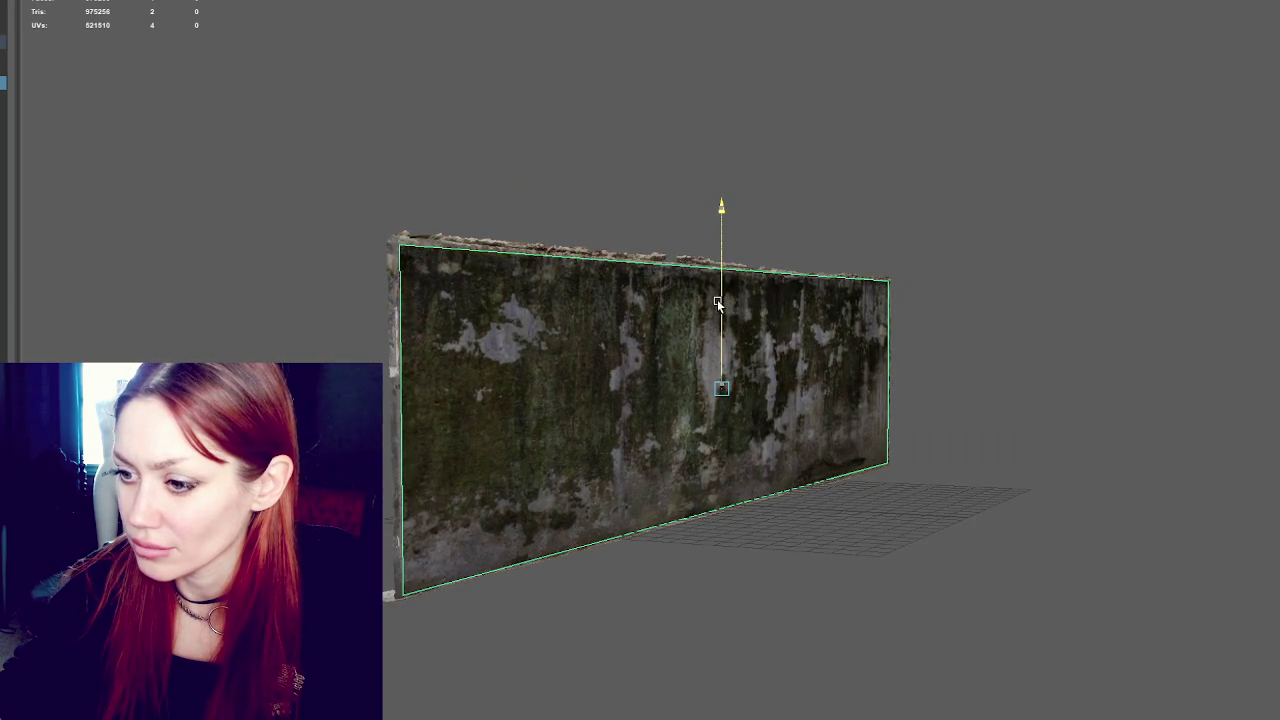
mouse_move(1064, 313)
left_mouse_down()
mouse_move(684, 314)
mouse_move(909, 337)
mouse_move(1009, 329)
mouse_move(1189, 349)
mouse_move(1267, 373)
mouse_move(1143, 422)
mouse_move(1040, 437)
mouse_move(1020, 175)
mouse_move(1091, 178)
mouse_move(895, 188)
left_mouse_up()
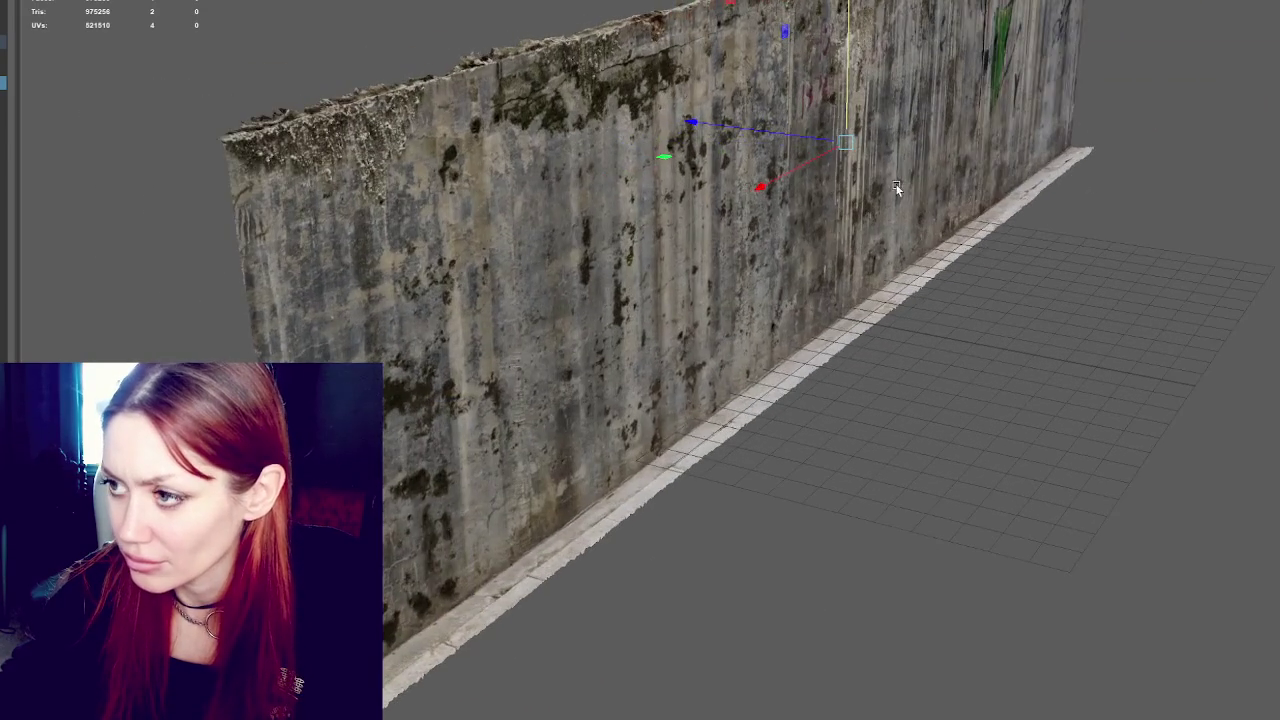
Push the low-poly plane forward so it covers the front of the wall scan
left_click(895, 188)
key("e")
left_click(871, 382)
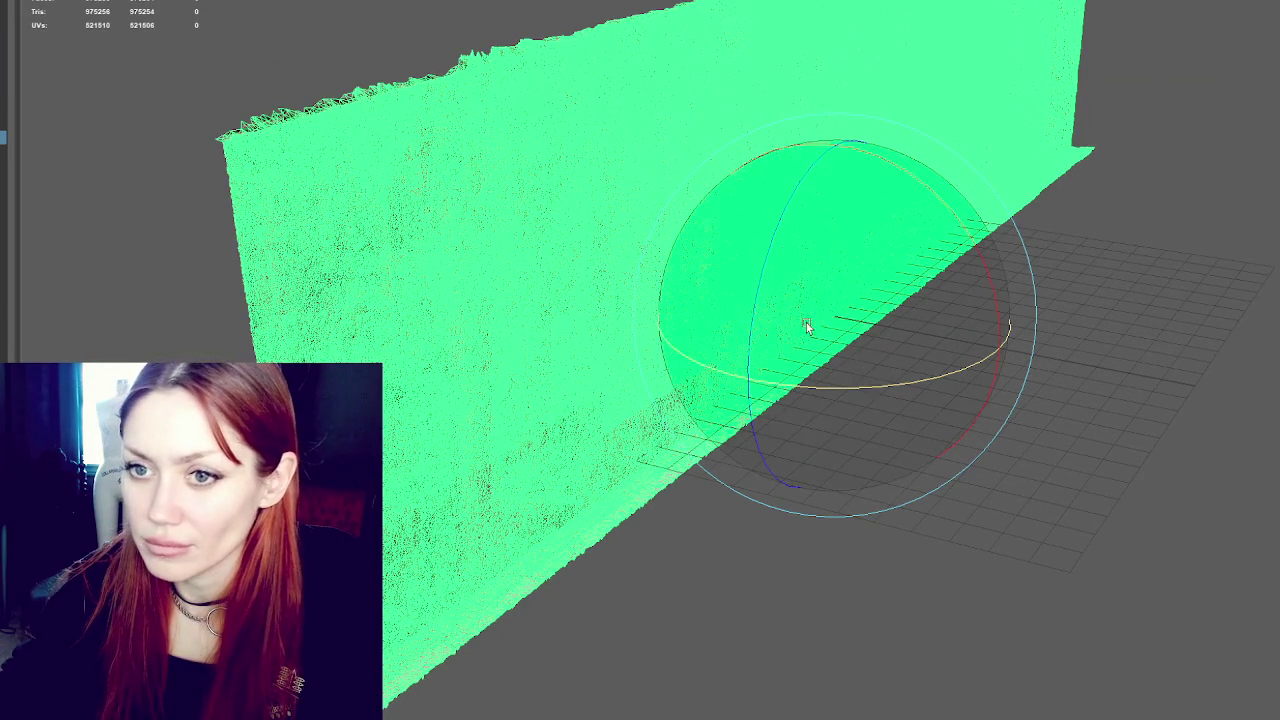
left_click(202, 150)
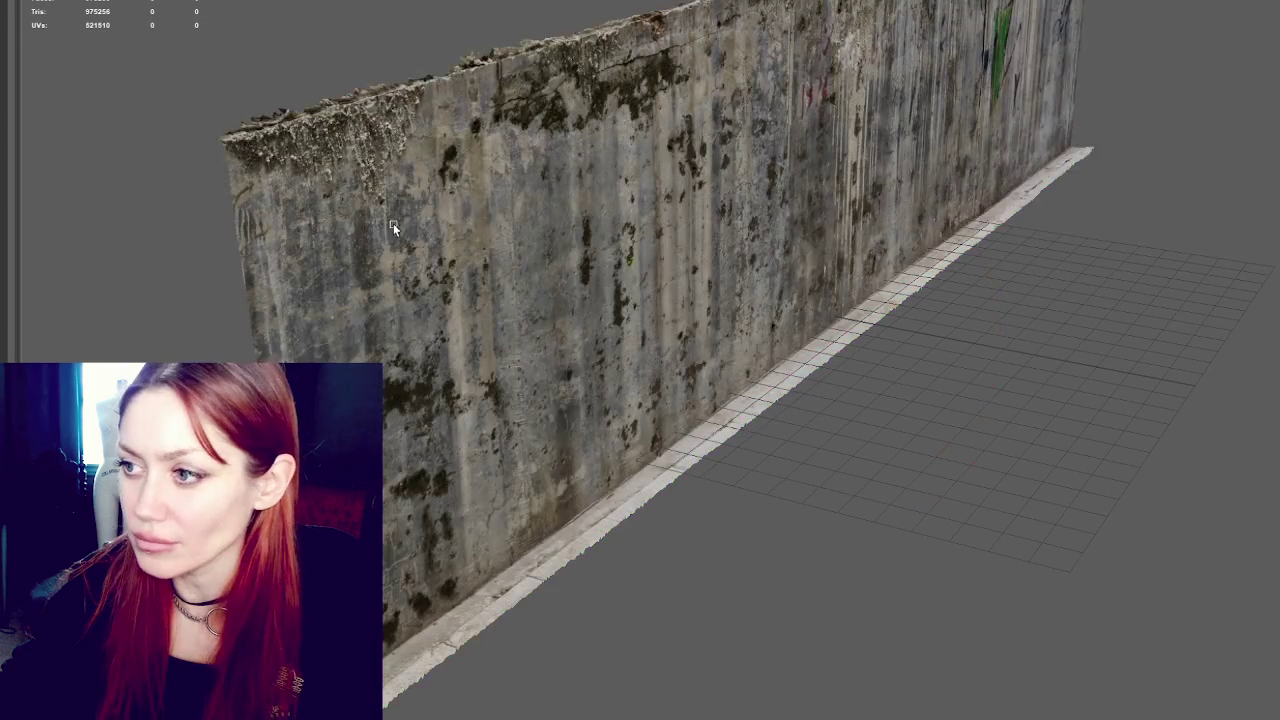
mouse_move(300, 170)
left_mouse_down()
mouse_move(471, 177)
mouse_move(374, 174)
mouse_move(420, 175)
left_mouse_up()
left_click(760, 182)
mouse_move(760, 182)
left_mouse_down()
mouse_move(810, 135)
mouse_move(794, 220)
mouse_move(800, 148)
mouse_move(766, 174)
left_mouse_up()
Undo the last adjustment, frame the whole wall, and reselect the low-poly plane
left_click(348, 155)
mouse_move(348, 155)
left_mouse_down()
mouse_move(611, 171)
mouse_move(599, 151)
left_mouse_up()
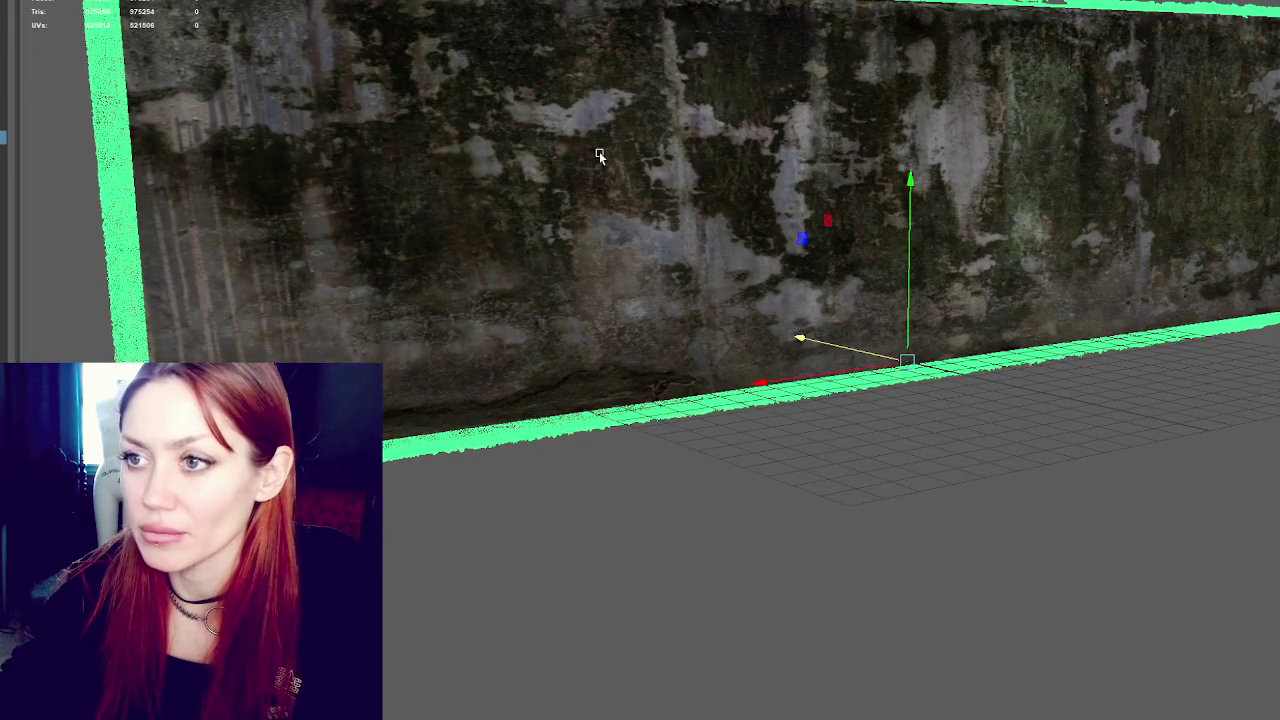
left_click(599, 151)
key("ctrl+z")
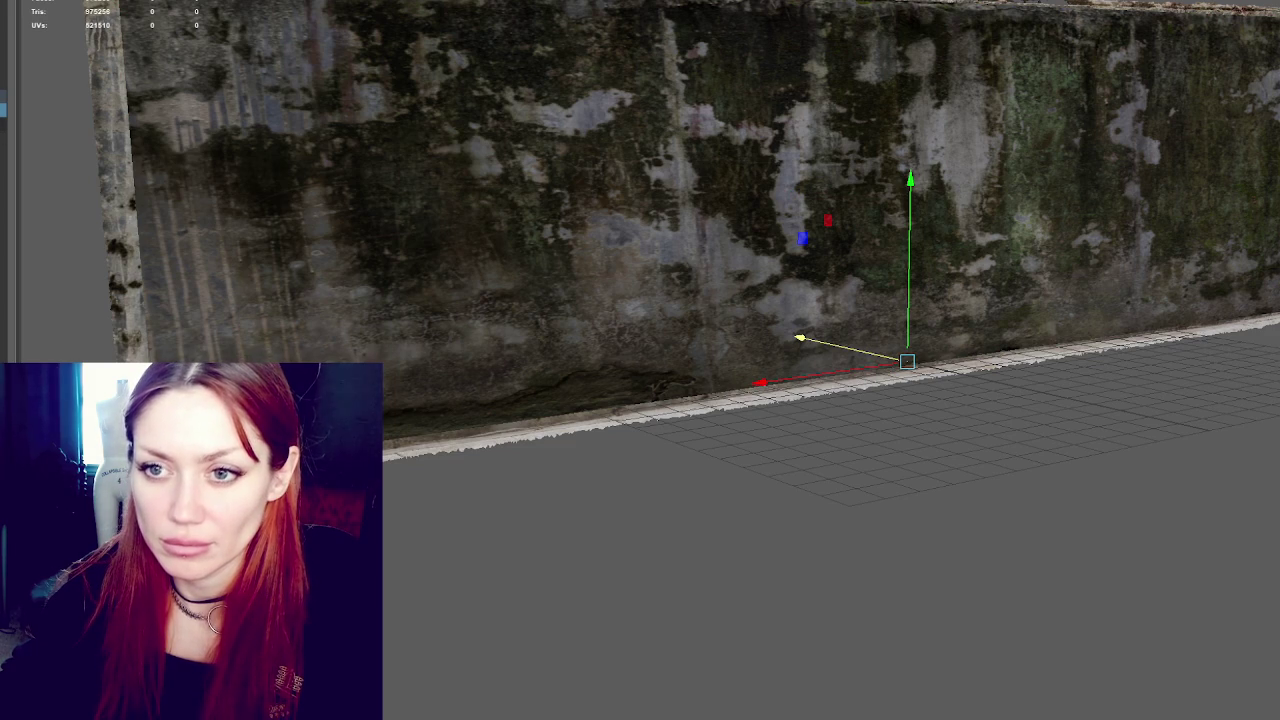
left_click(257, 238)
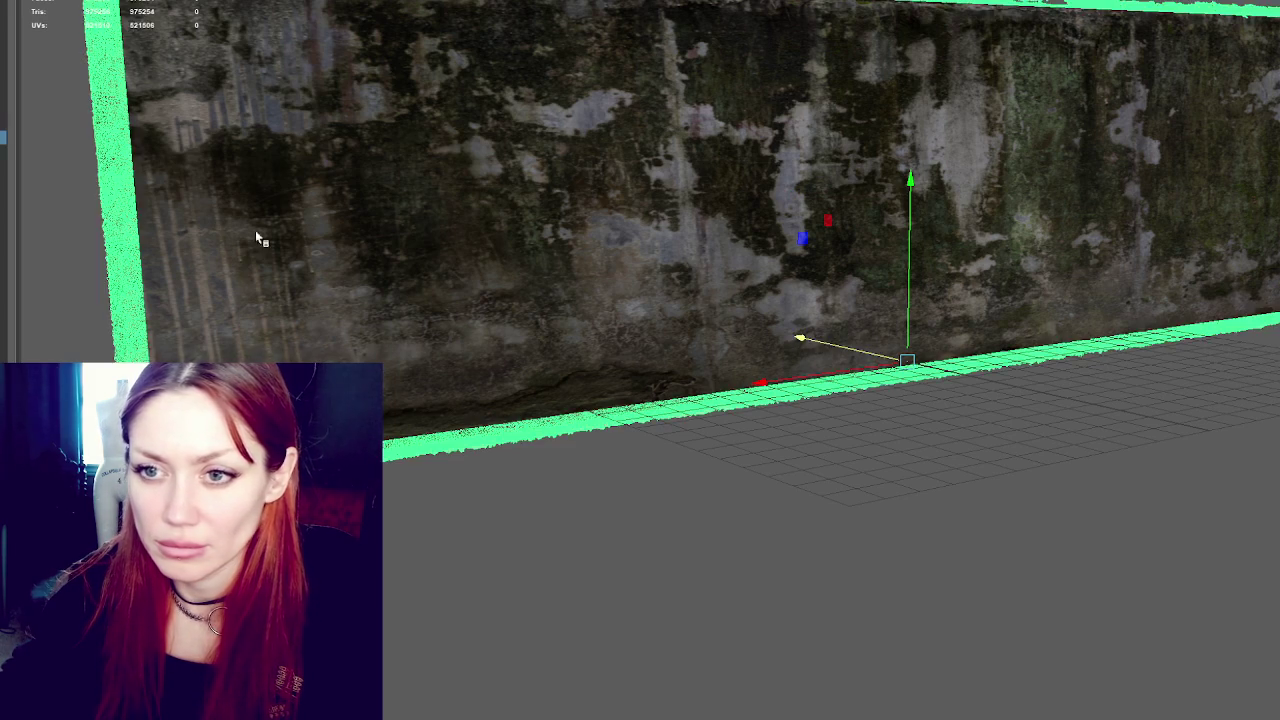
key("f")
left_click(418, 175)
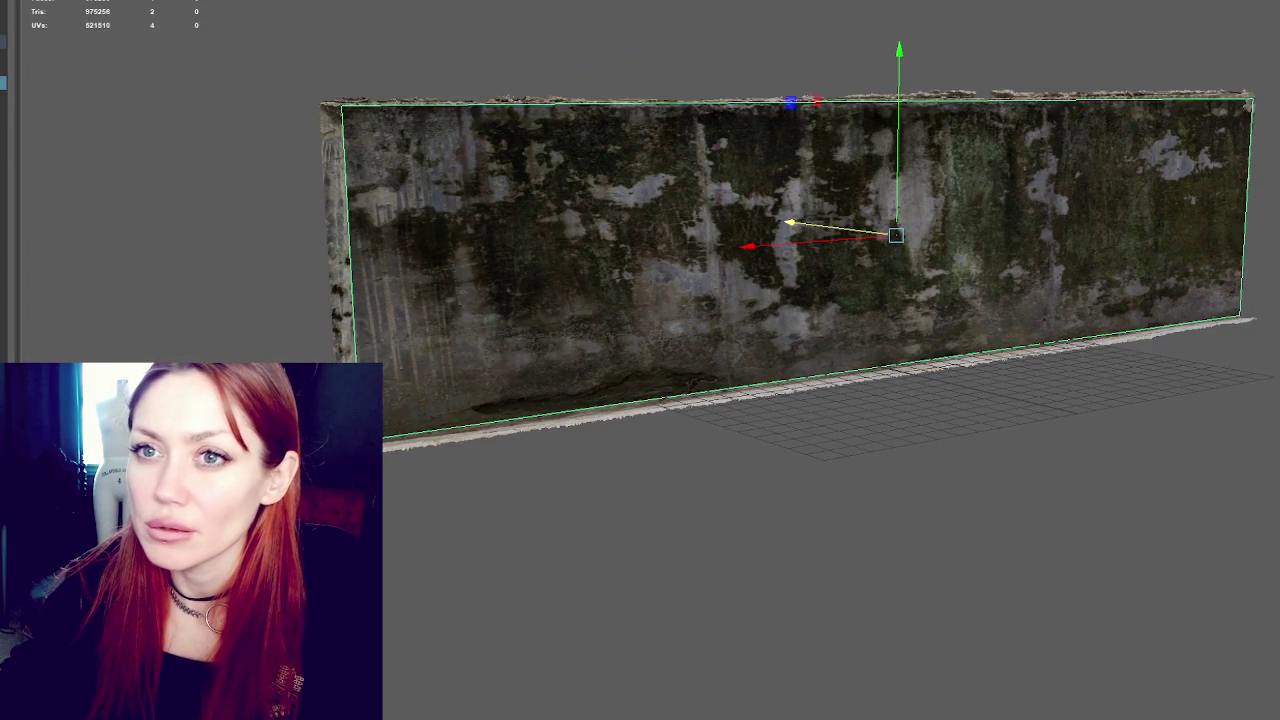
Apply a planar UV projection to the plane and fit it with rotate, scale and move
left_click(340, 1)
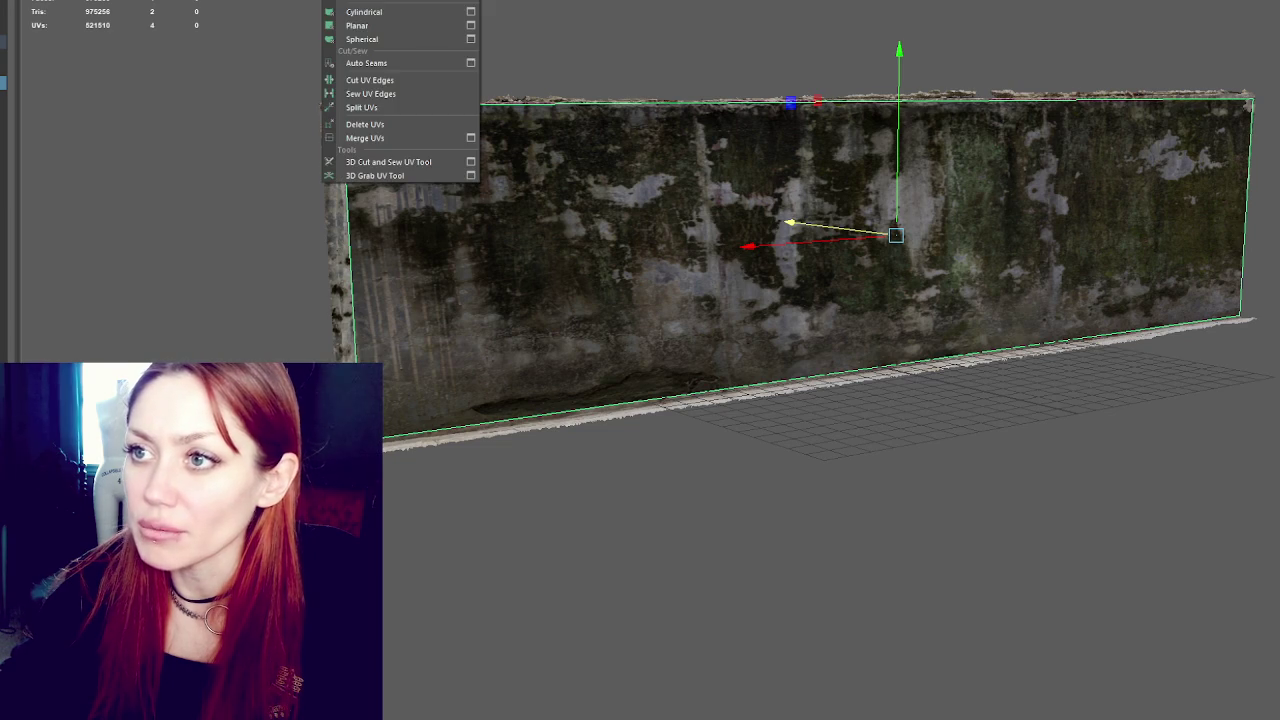
key("Escape")
left_click(795, 260)
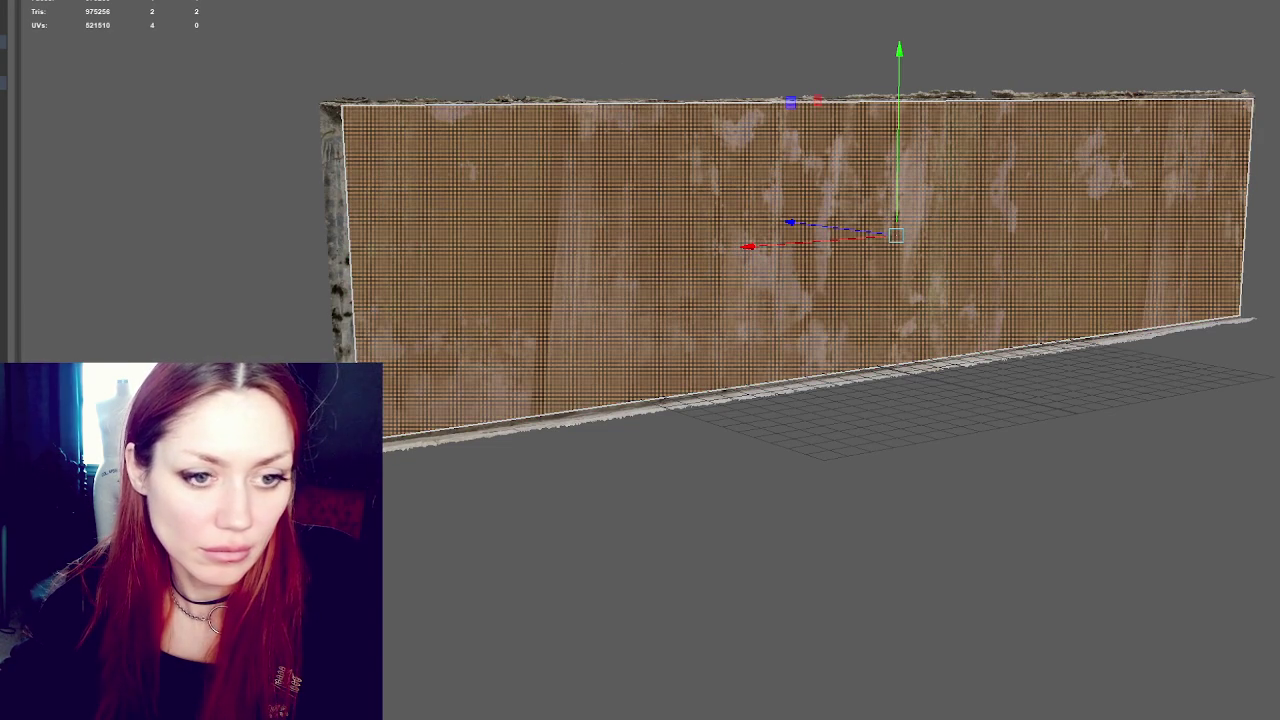
key("ctrl+z")
key("r")
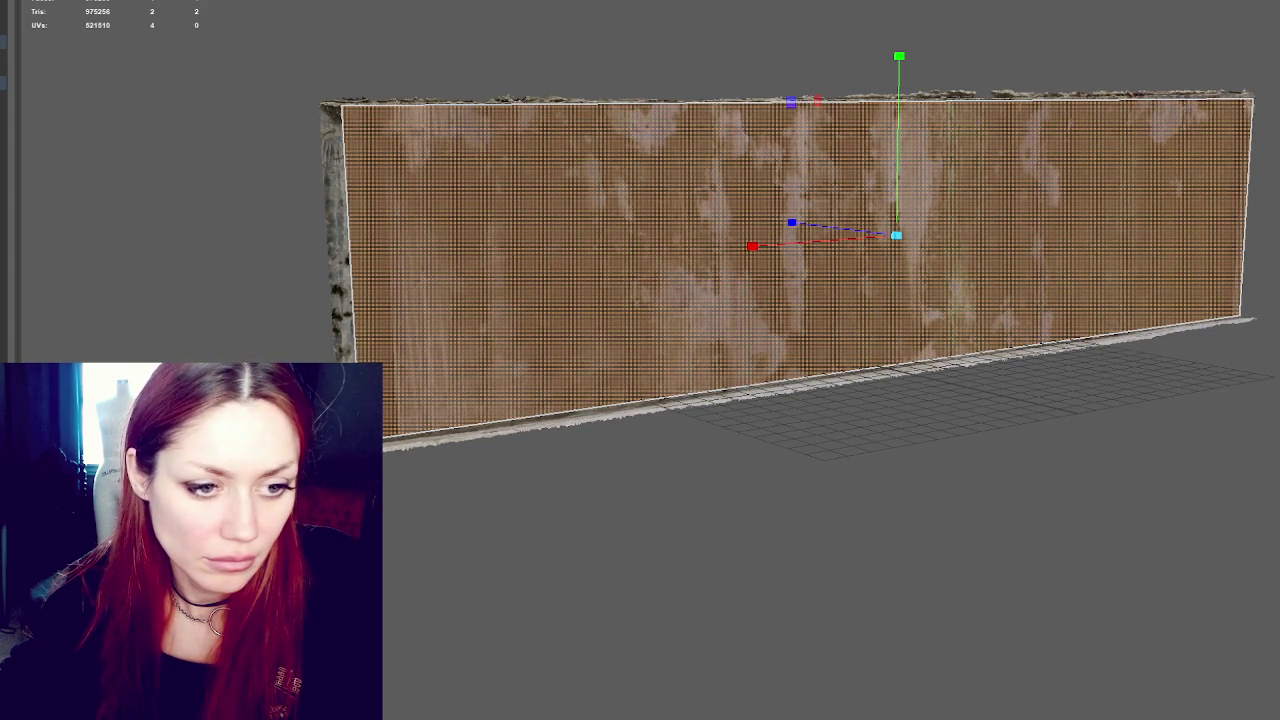
key("w")
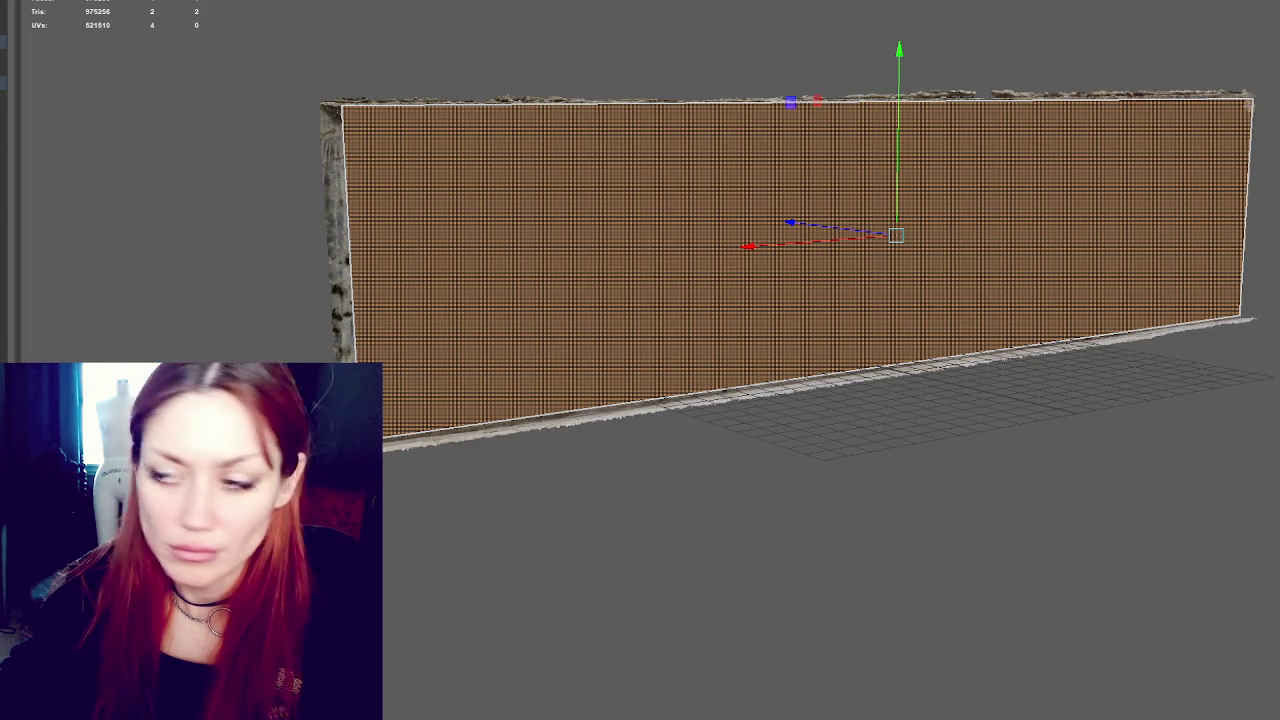
left_click(268, 71)
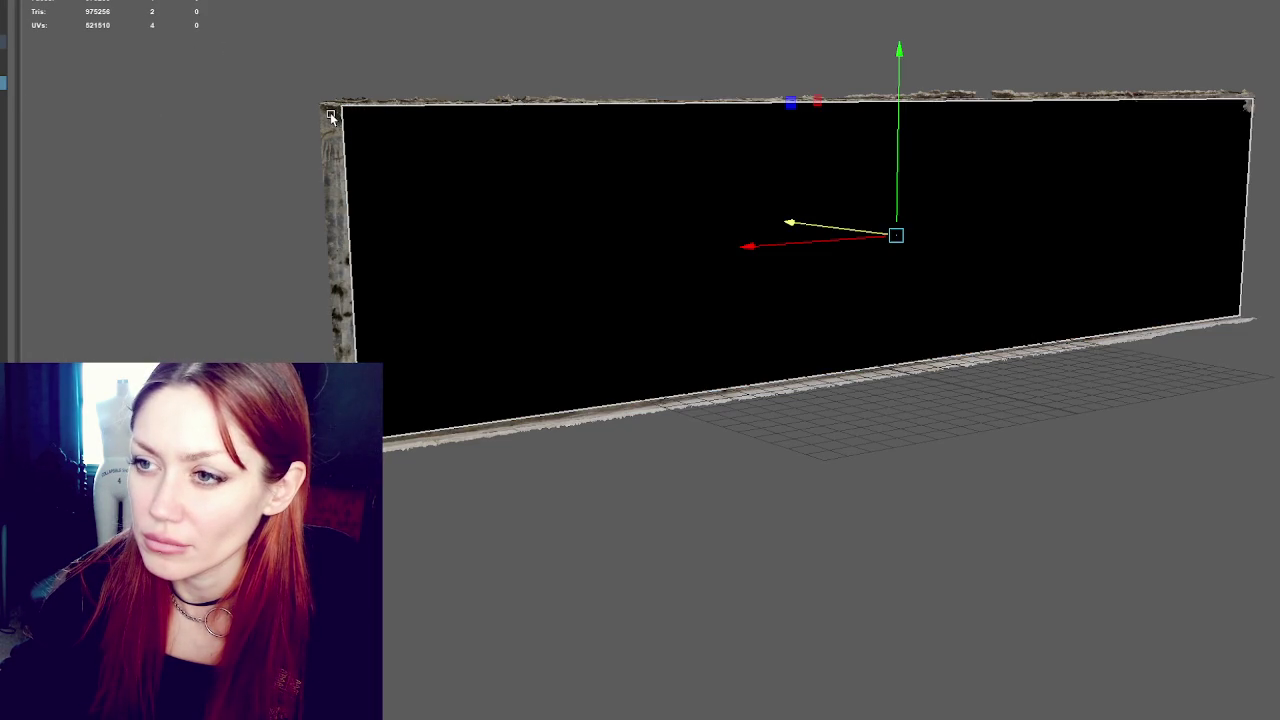
Select the low-poly wall plane as the Transfer Maps target and expand Source Meshes
left_click(441, 60)
left_click(463, 194)
mouse_move(463, 194)
left_mouse_down()
mouse_move(620, 220)
mouse_move(483, 205)
left_mouse_up()
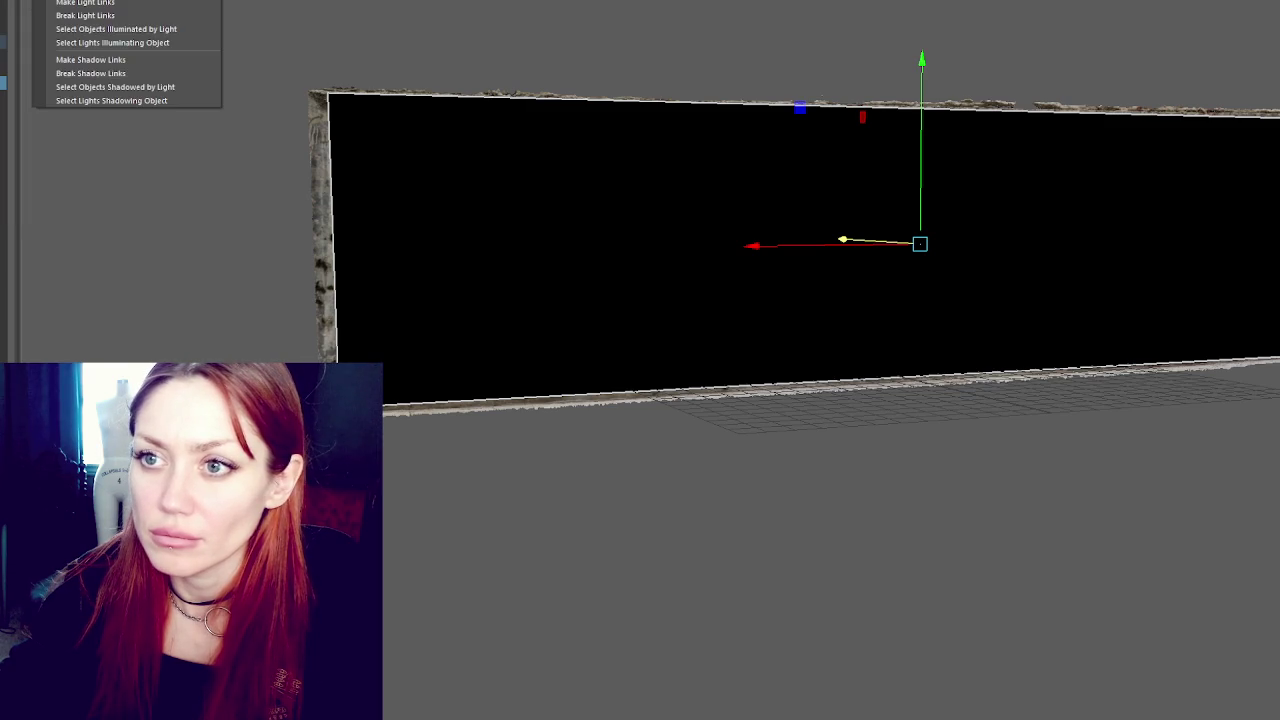
left_click(110, 100)
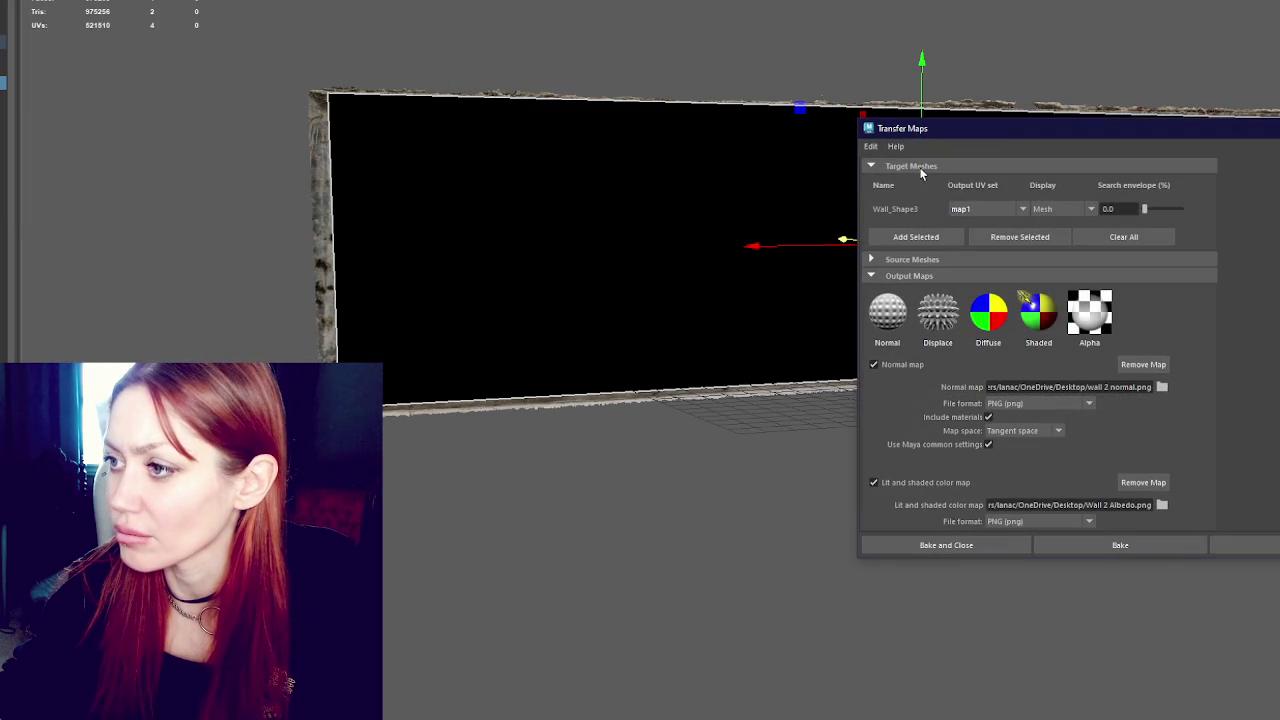
left_click(918, 259)
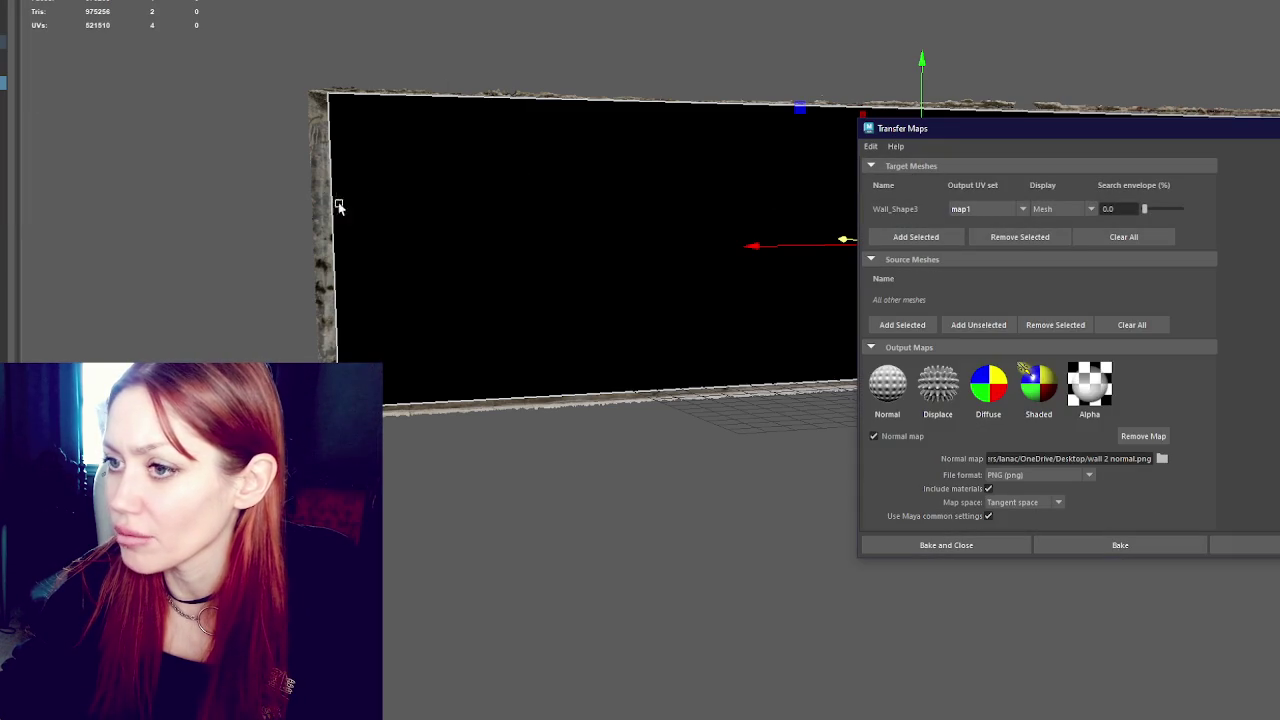
Add mesh_s4:MeshShape as source, outputting 'wall 2 normal.png' and 'Wall 2 Albedo.png'
left_click(316, 183)
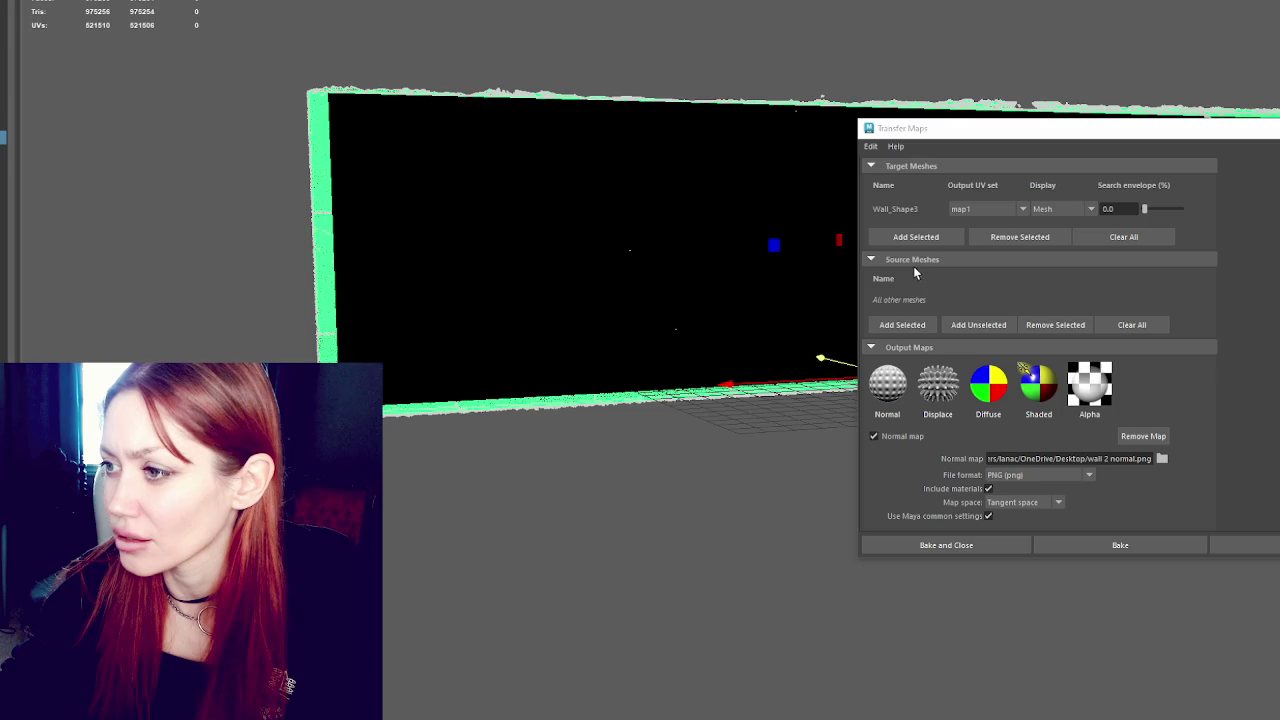
left_click(902, 325)
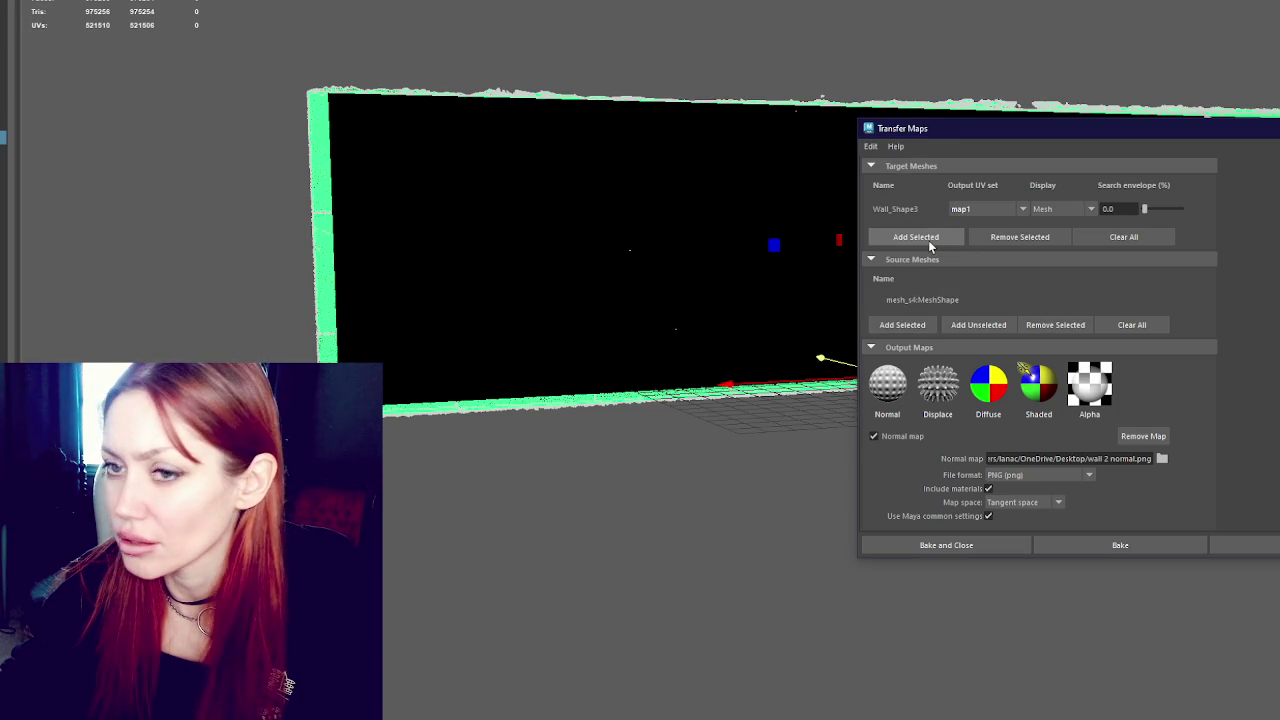
scroll(928, 300, "down", 4)
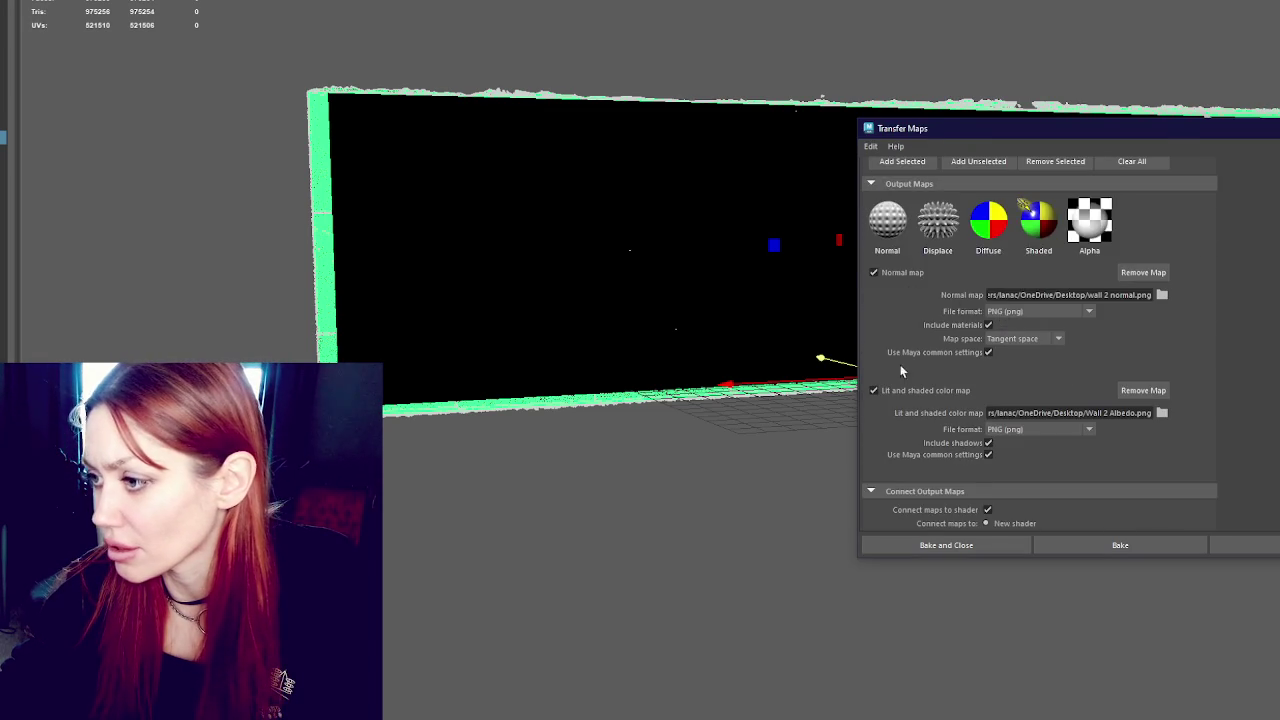
scroll(926, 366, "up", 2)
scroll(930, 366, "down", 3)
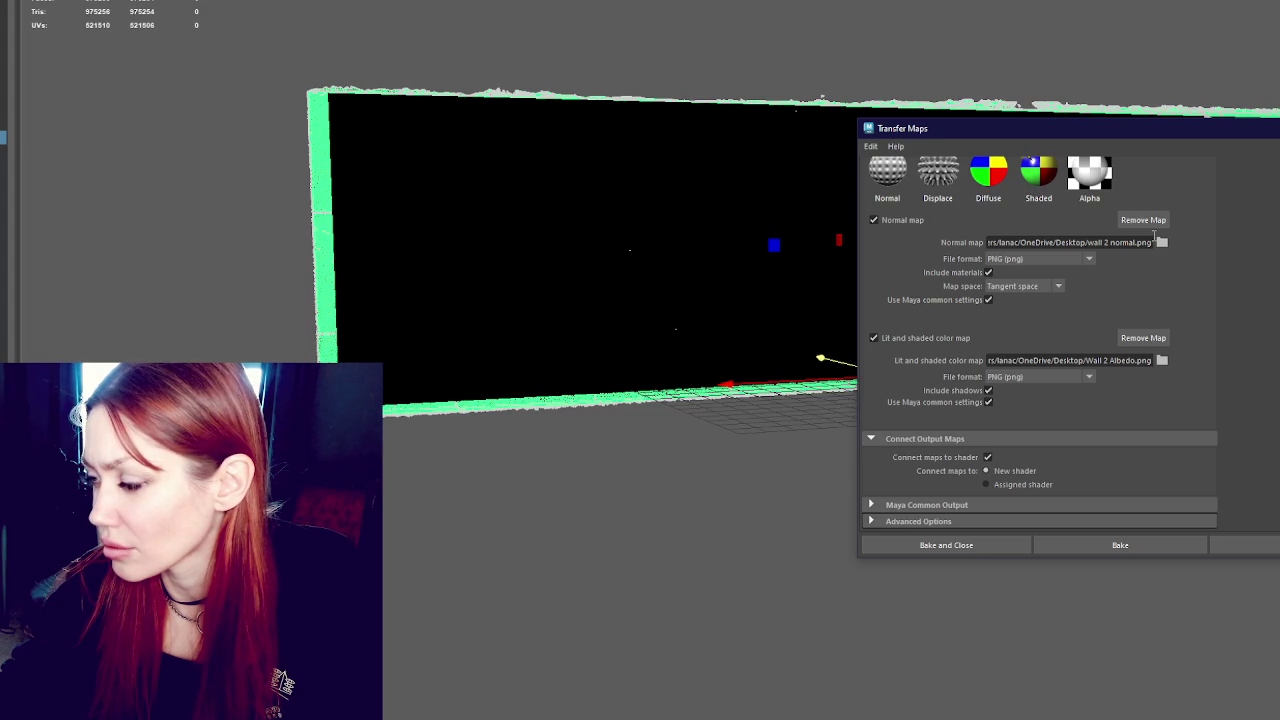
left_click(1020, 543)
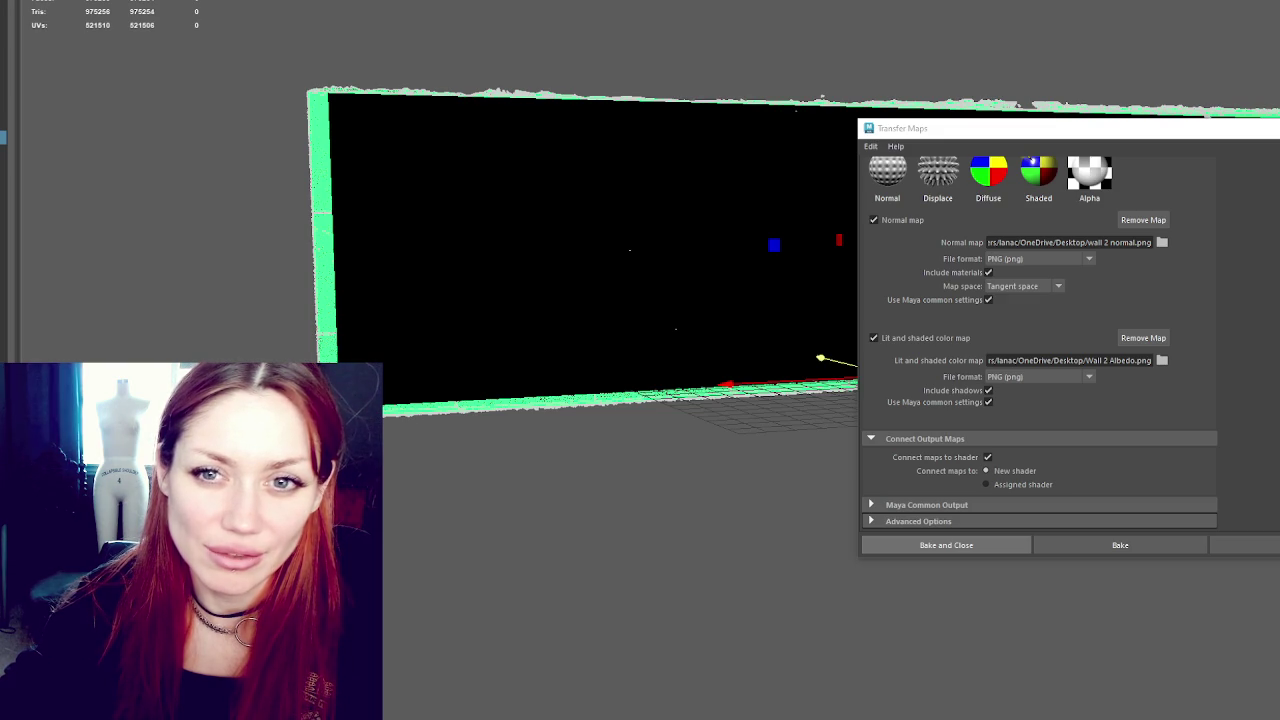
Let the bake finish, then select the wall plane now showing the baked mossy albedo
left_click(946, 545)
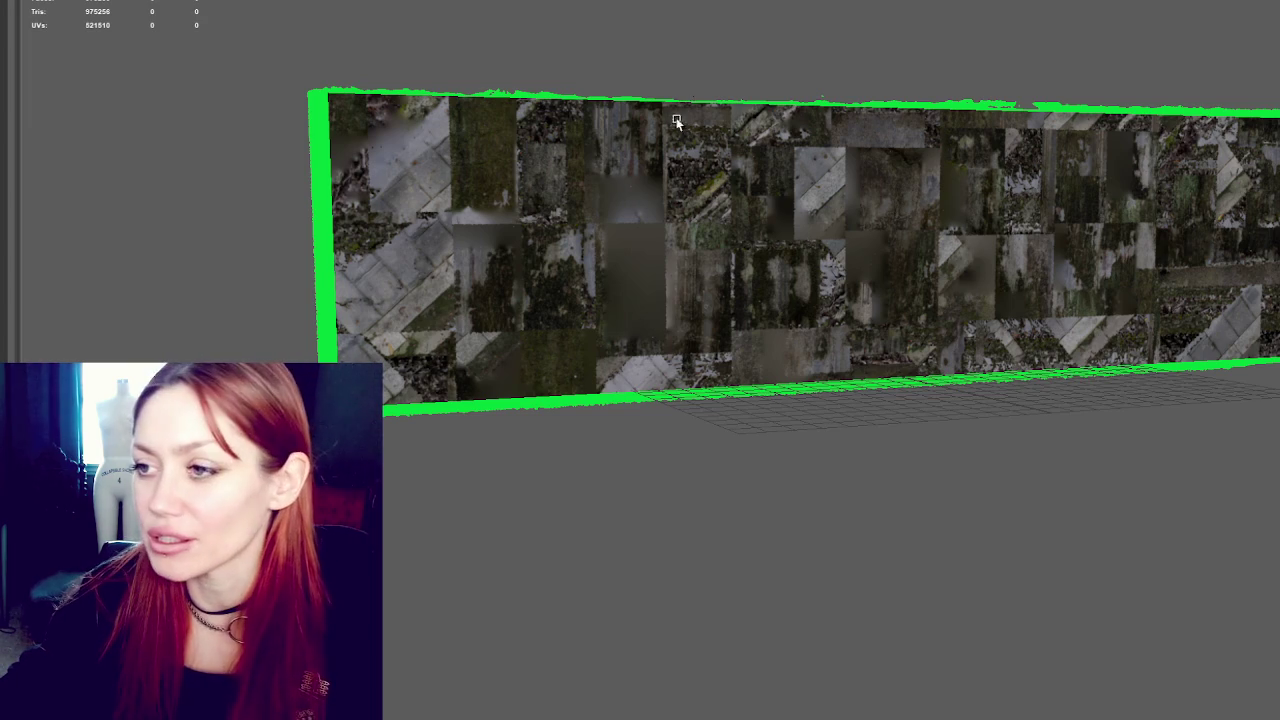
left_click(677, 151)
Orbit around the wall, selecting the textured plane and the green high-poly scan
left_click_drag(707, 89, 742, 103, "alt")
left_click(362, 213)
left_click(362, 213)
left_click(362, 213)
left_click(220, 200)
left_click(357, 208)
mouse_move(357, 208)
left_mouse_down("alt")
mouse_move(586, 266)
mouse_move(663, 253)
mouse_move(569, 233)
left_mouse_up("alt")
scroll(535, 225, "up", 5)
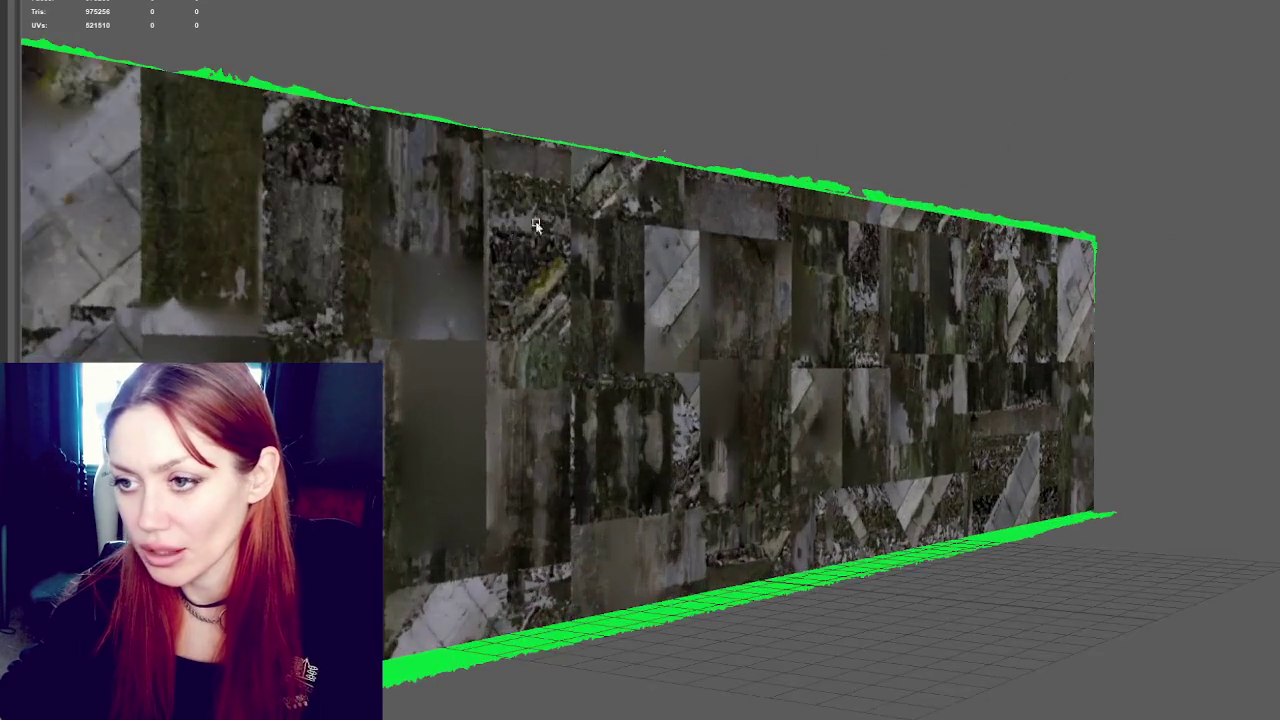
scroll(600, 225, "down", 3)
left_click(243, 208)
left_click(151, 186)
left_click(173, 185)
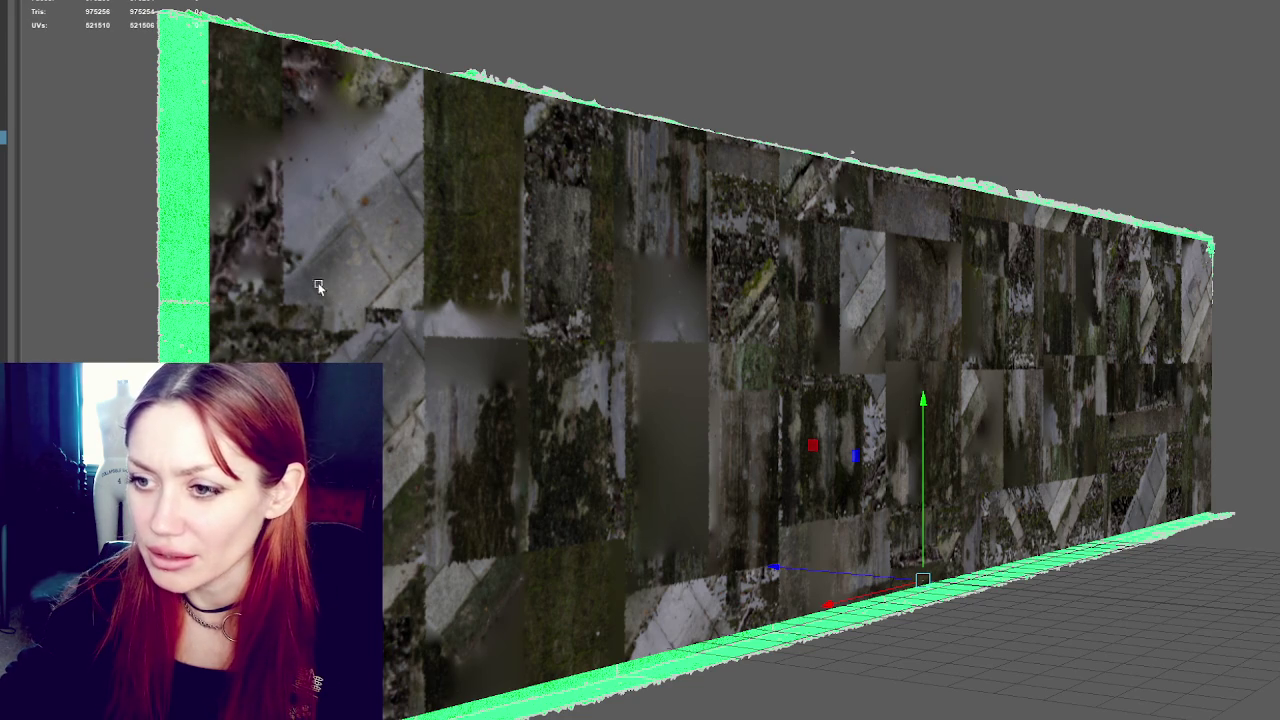
Delete the low-poly plane, undo the deletion, and switch to textured display
left_click(301, 206)
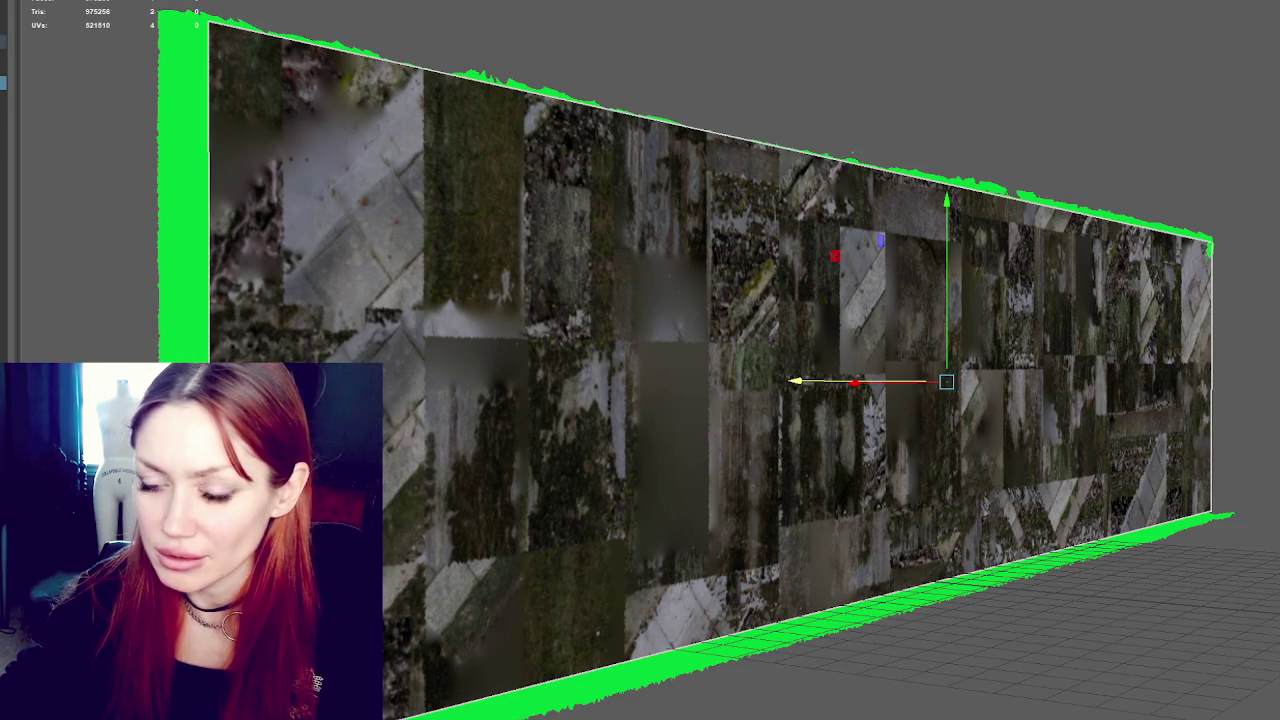
key("Delete")
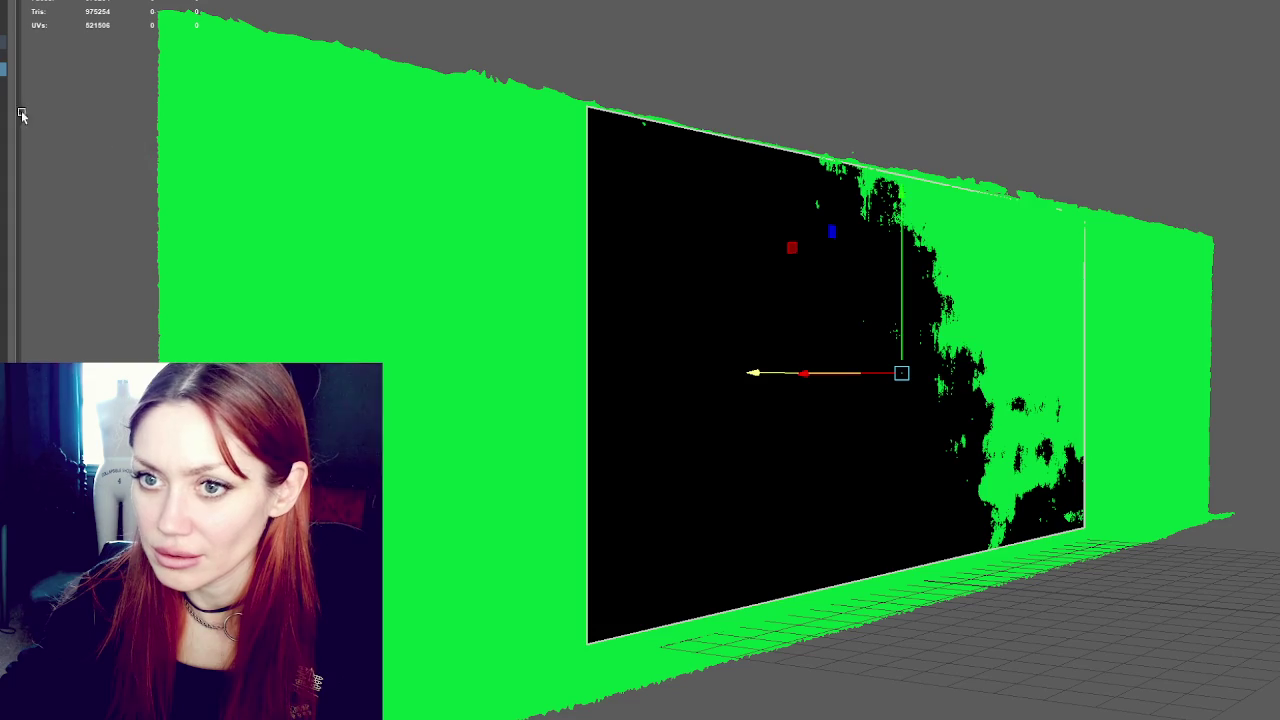
key("ctrl+z")
key("6")
Assign a new Standard Surface material to the wall plane and orbit around it
right_click(1020, 75)
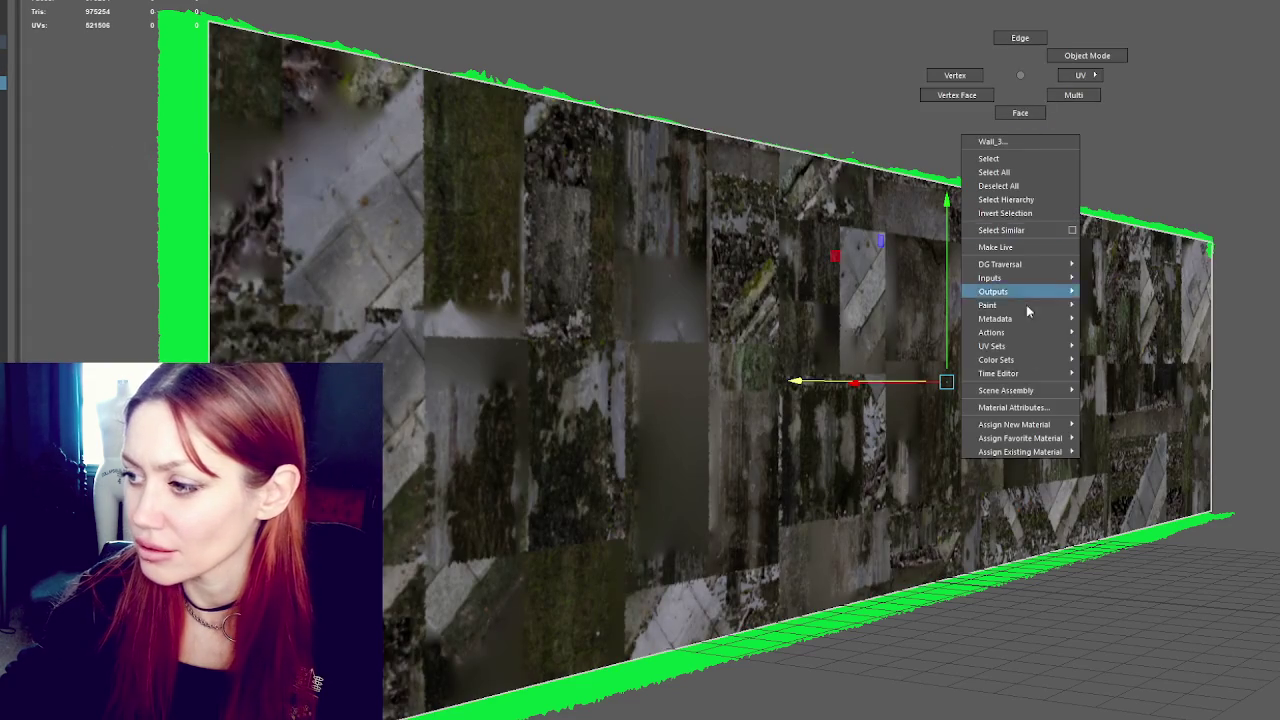
left_click(1126, 452)
right_click(849, 133)
left_click(986, 100)
left_click(391, 240)
mouse_move(391, 240)
left_mouse_down()
mouse_move(379, 257)
mouse_move(468, 228)
mouse_move(494, 178)
left_mouse_up()
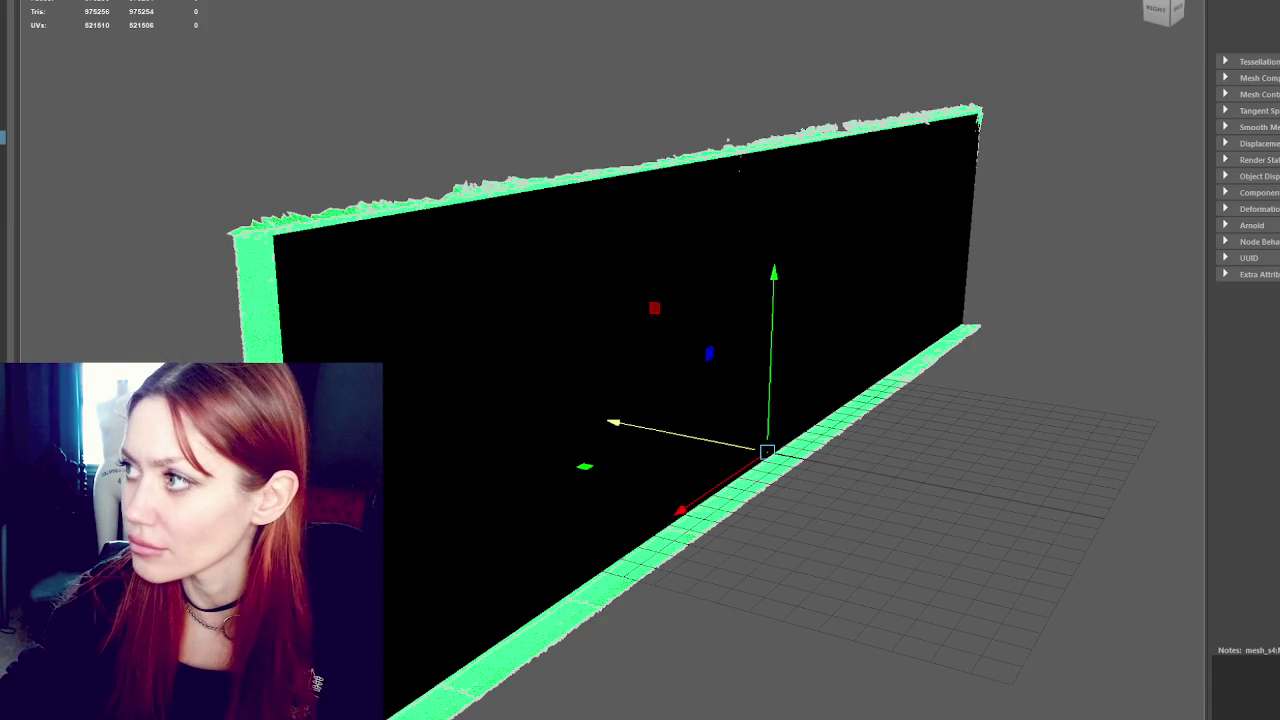
Delete the previous high-poly scan and import the next wall scan
left_click(463, 51)
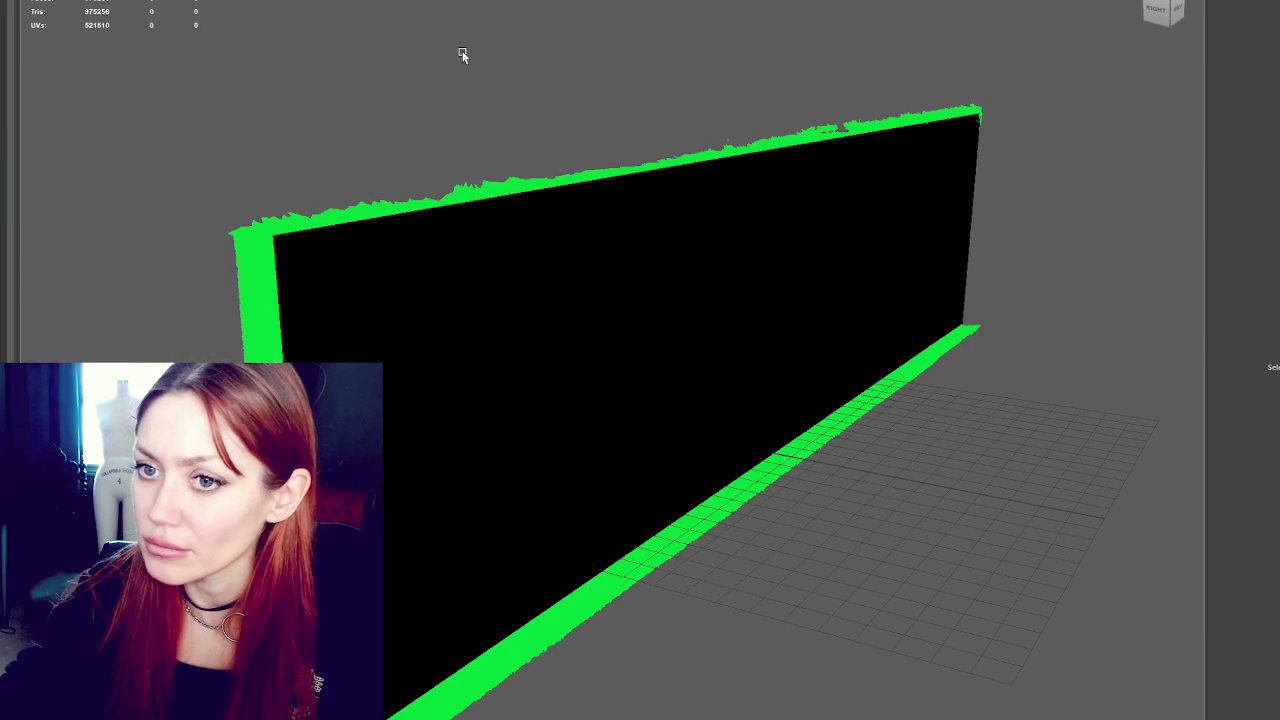
key("ctrl+z")
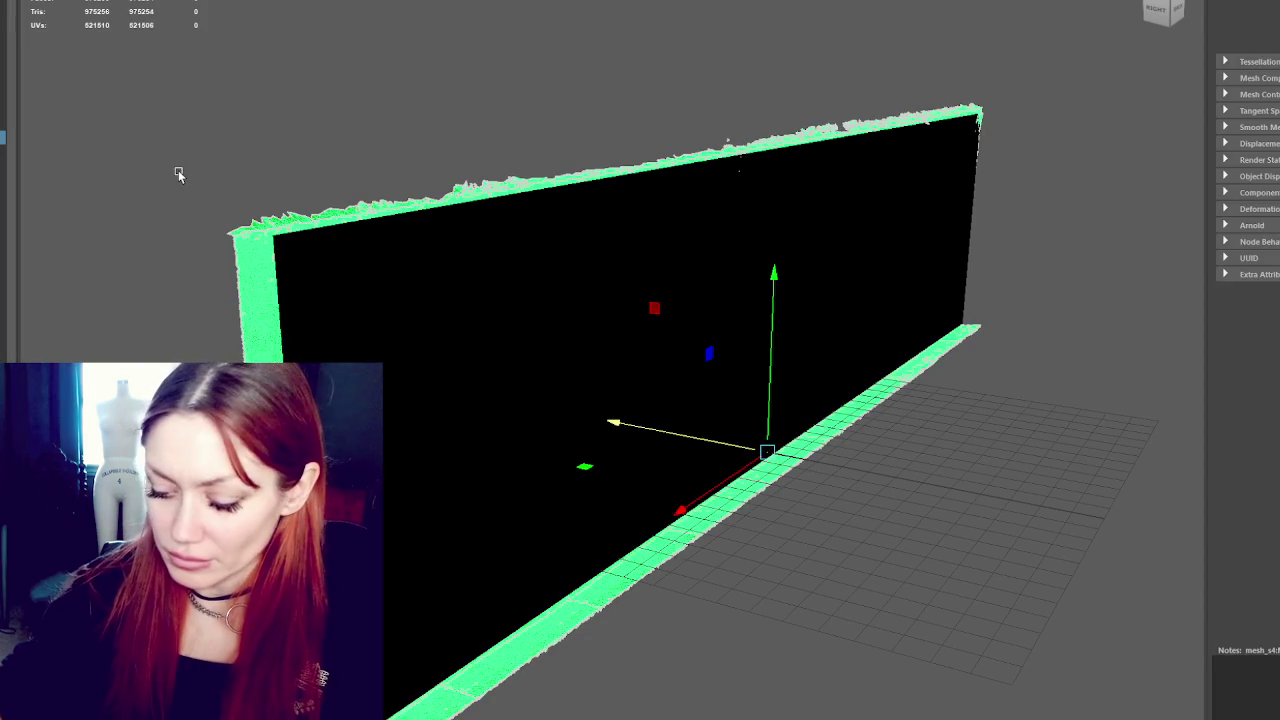
key("Delete")
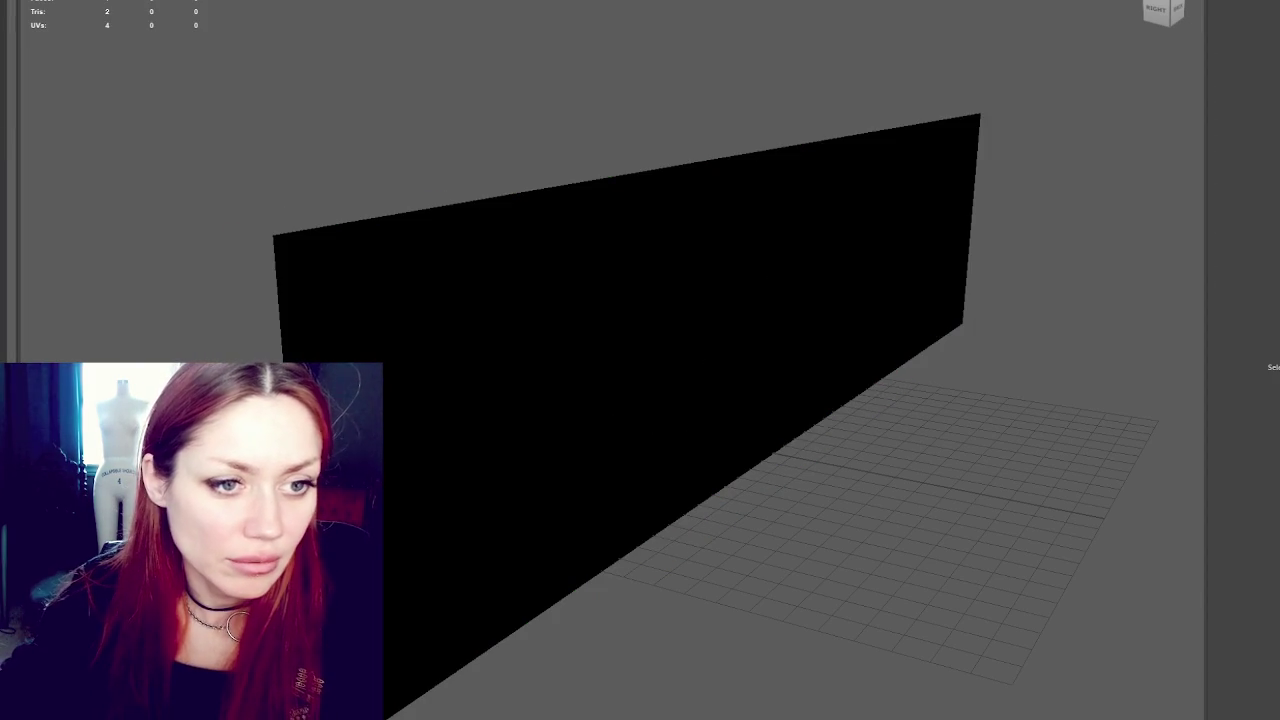
mouse_move(0, 250)
left_mouse_down()
mouse_move(63, 88)
mouse_move(71, 111)
left_mouse_up()
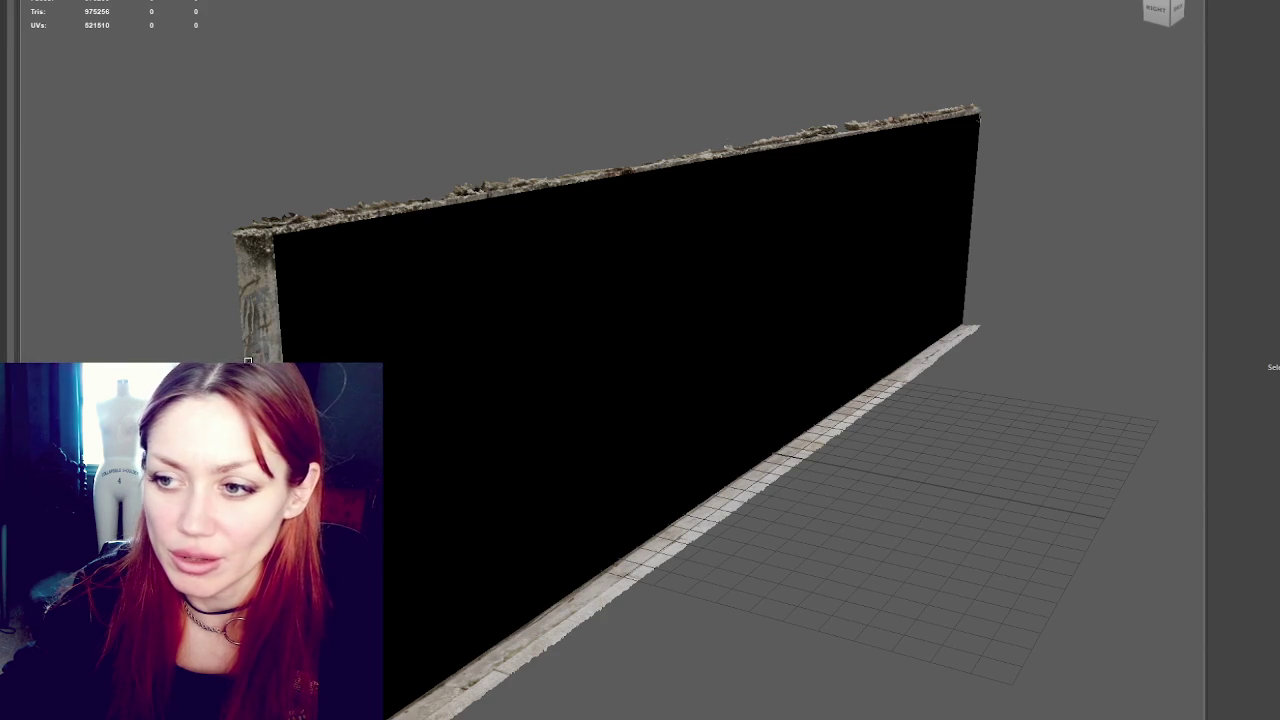
left_click(396, 336)
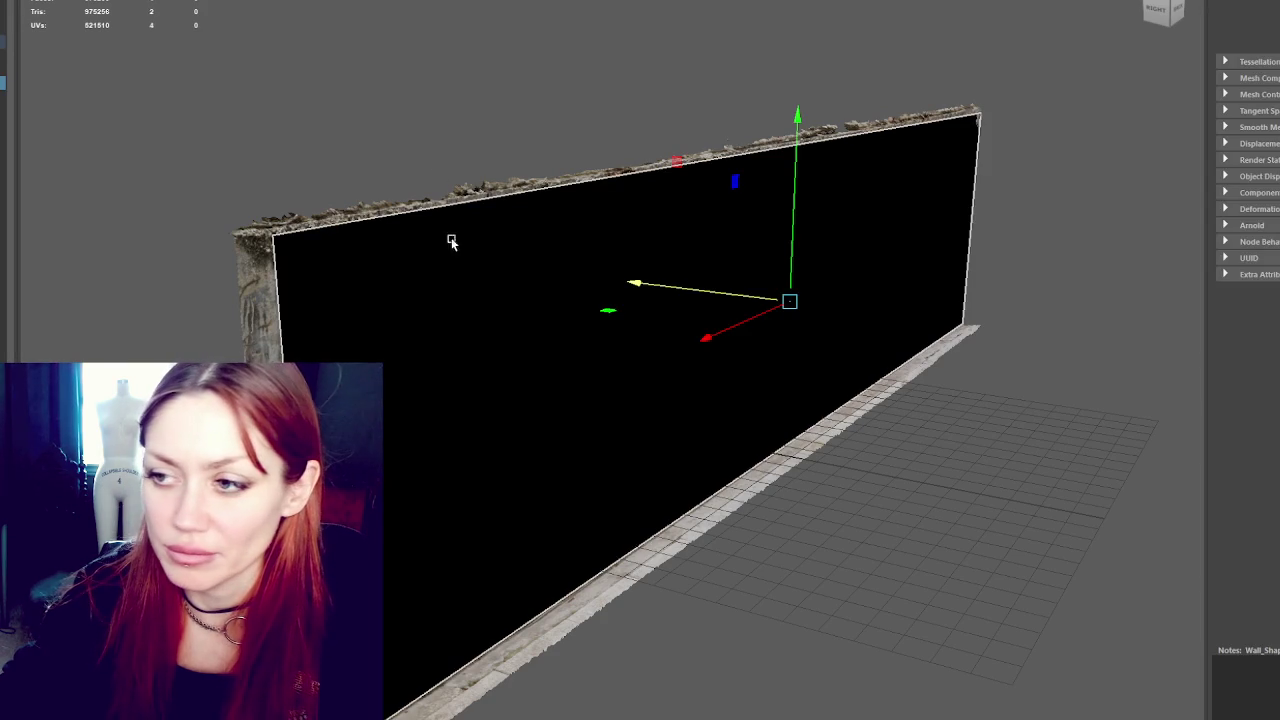
mouse_move(477, 229)
left_mouse_down()
mouse_move(757, 316)
mouse_move(752, 300)
mouse_move(729, 323)
mouse_move(740, 297)
mouse_move(1023, 231)
left_mouse_up()
mouse_move(766, 251)
left_mouse_down()
mouse_move(790, 252)
mouse_move(776, 250)
left_mouse_up()
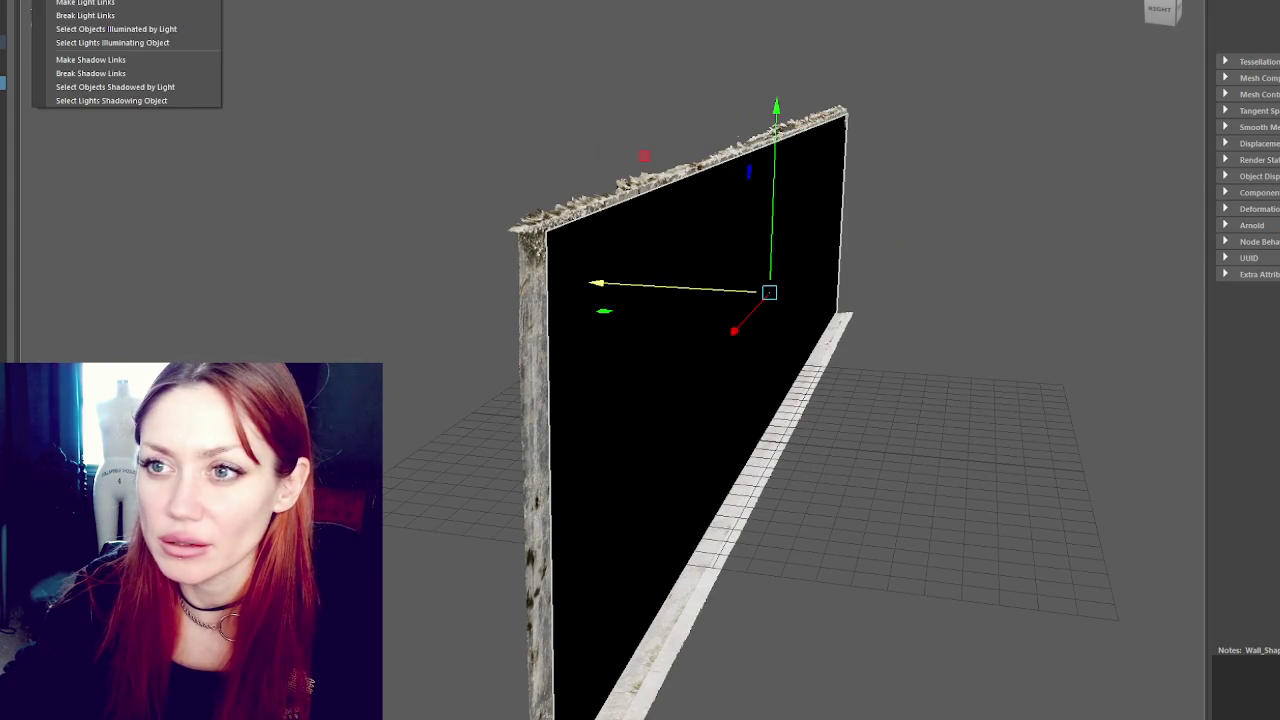
In Transfer Maps, target the wall plane with the new scan as source, then bake
left_click(120, 100)
left_click(477, 83)
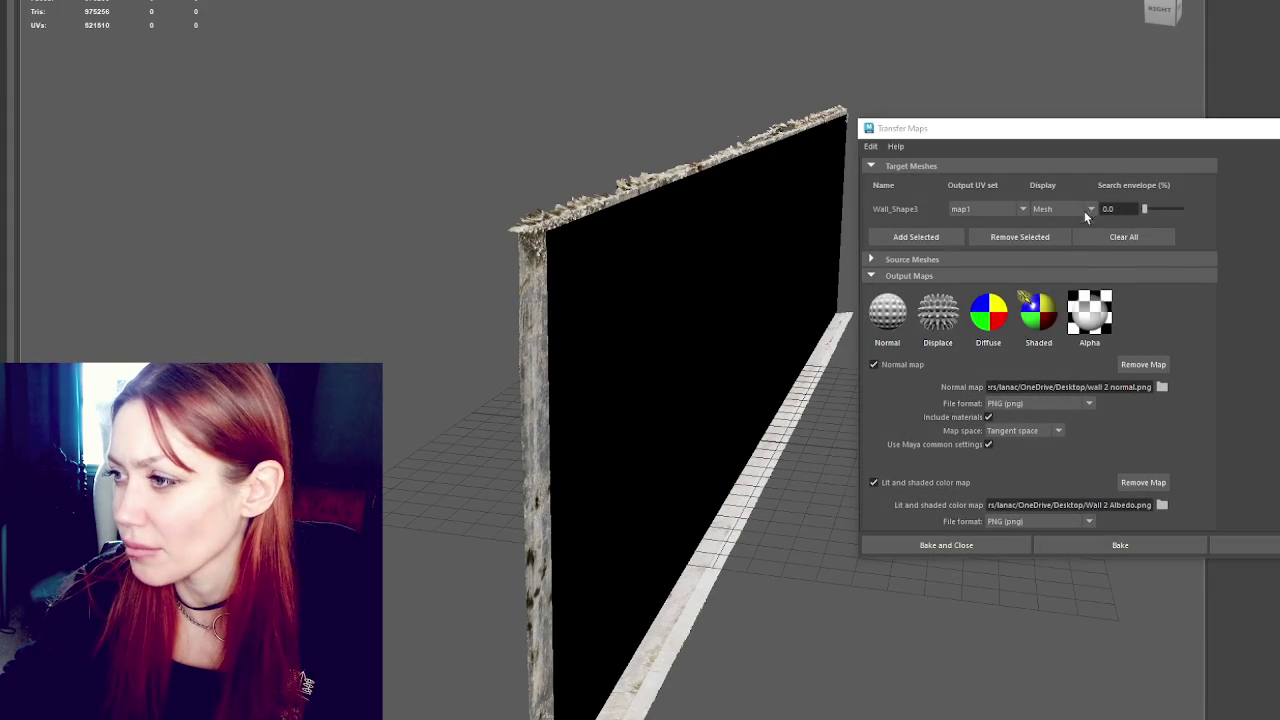
left_click(1118, 237)
left_click(1120, 244)
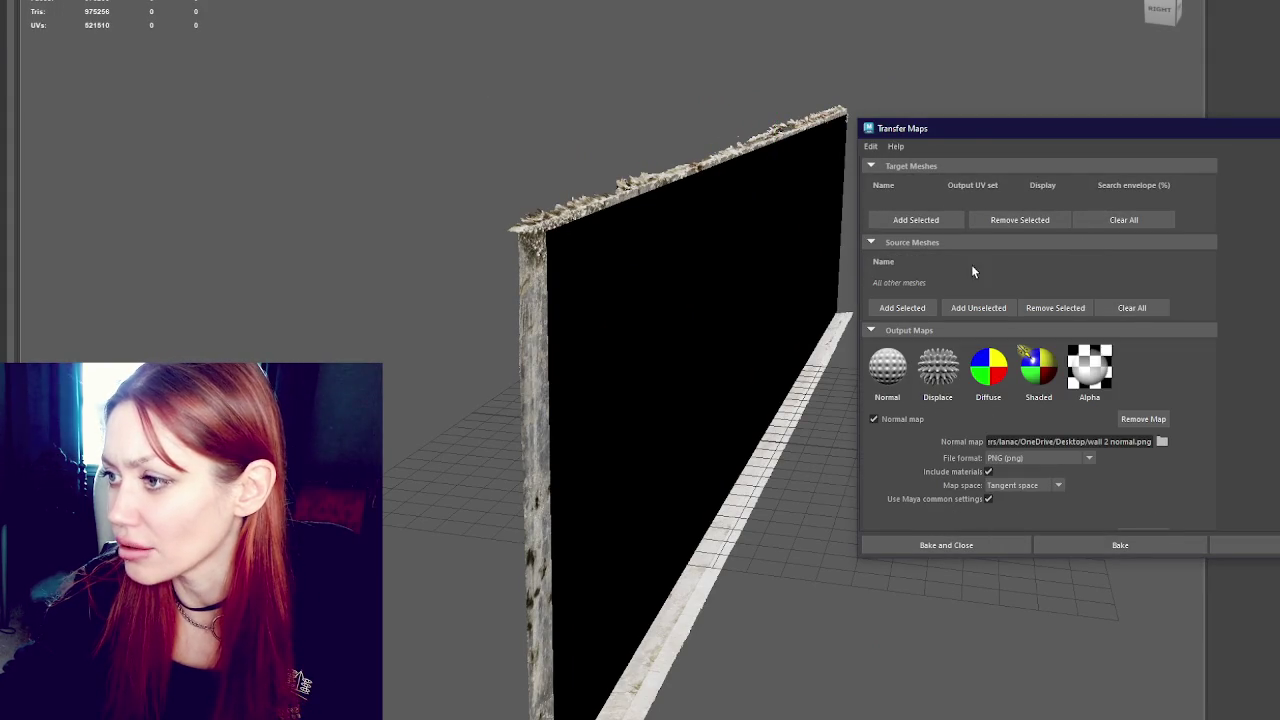
left_click(830, 189)
left_click(916, 219)
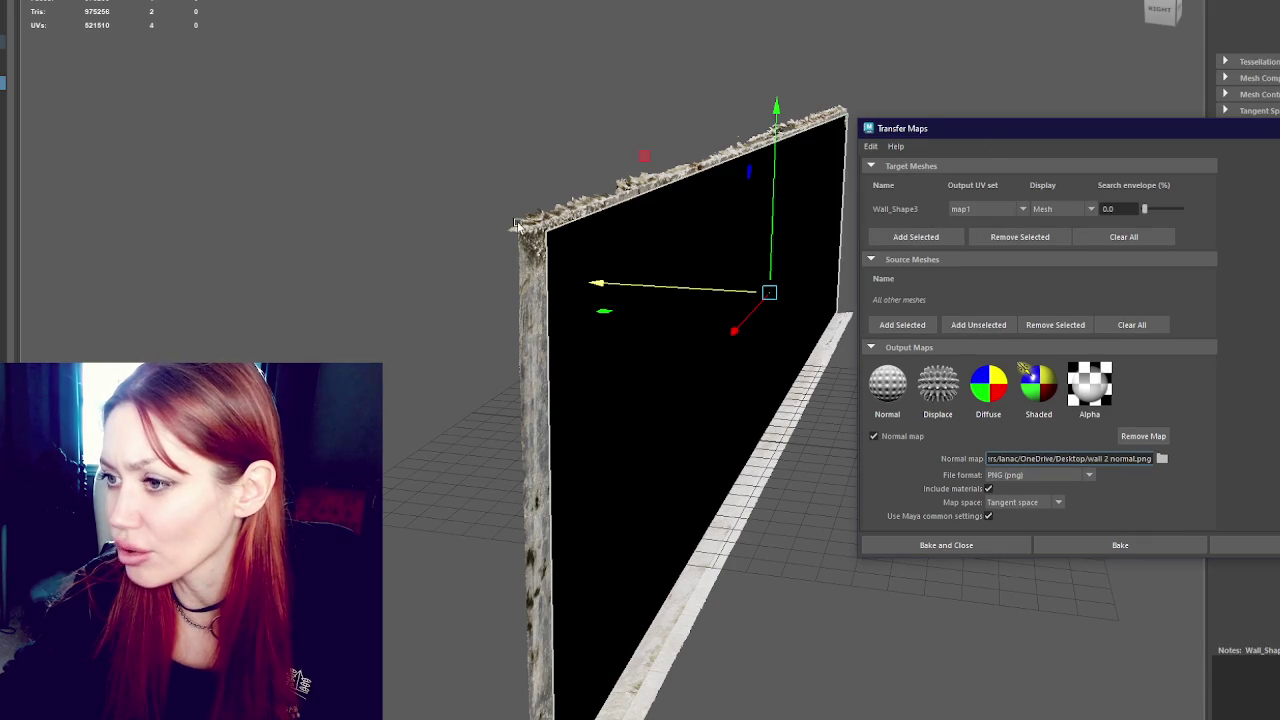
left_click(780, 400)
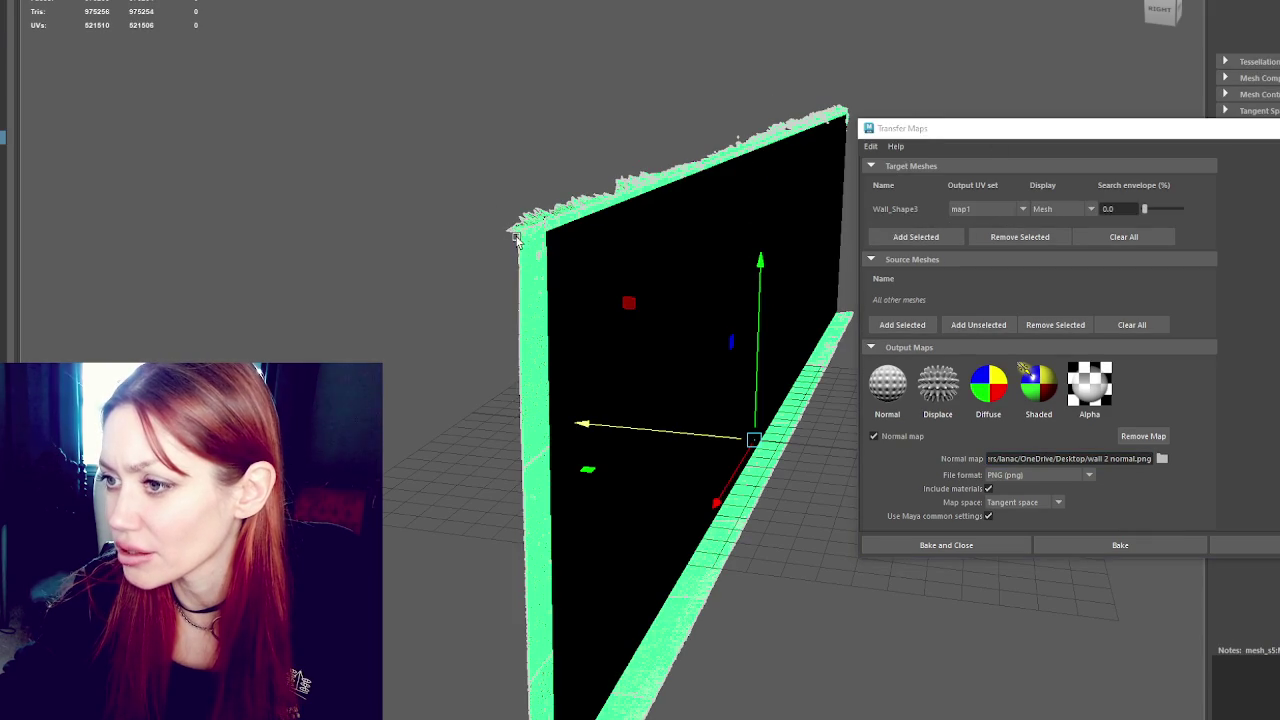
left_click(902, 325)
scroll(925, 290, "down", 4)
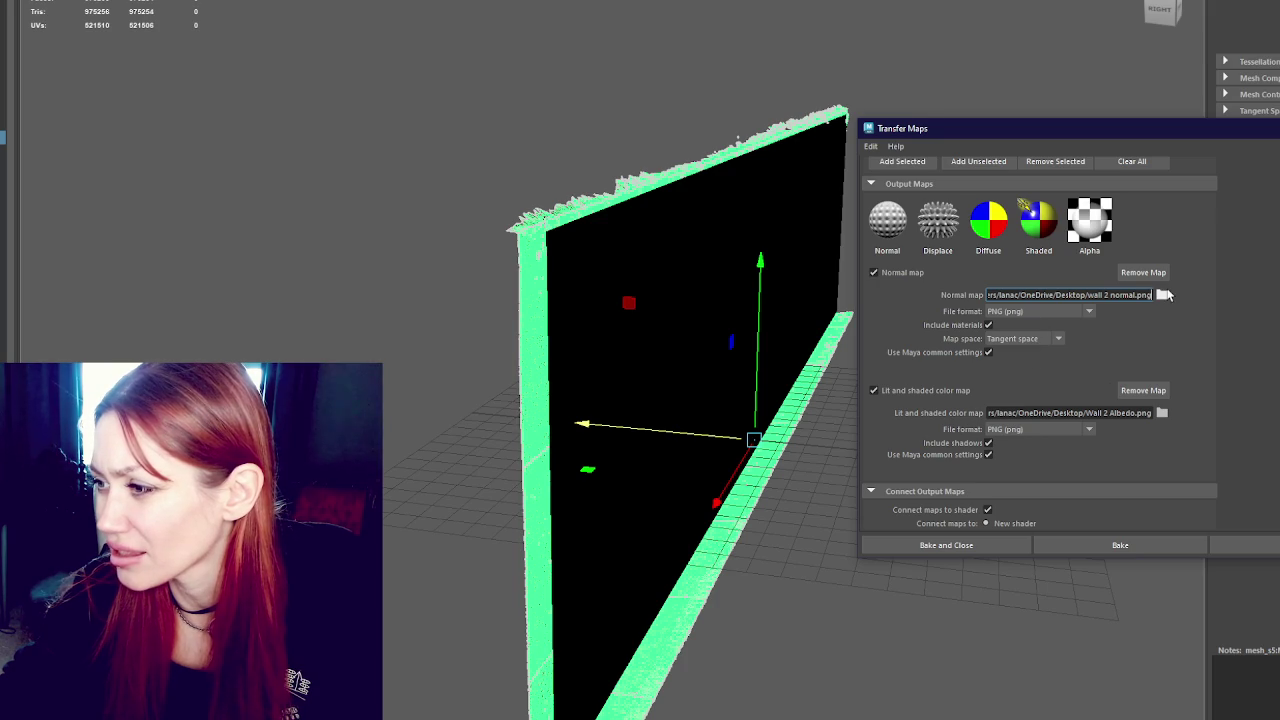
scroll(1187, 383, "down", 2)
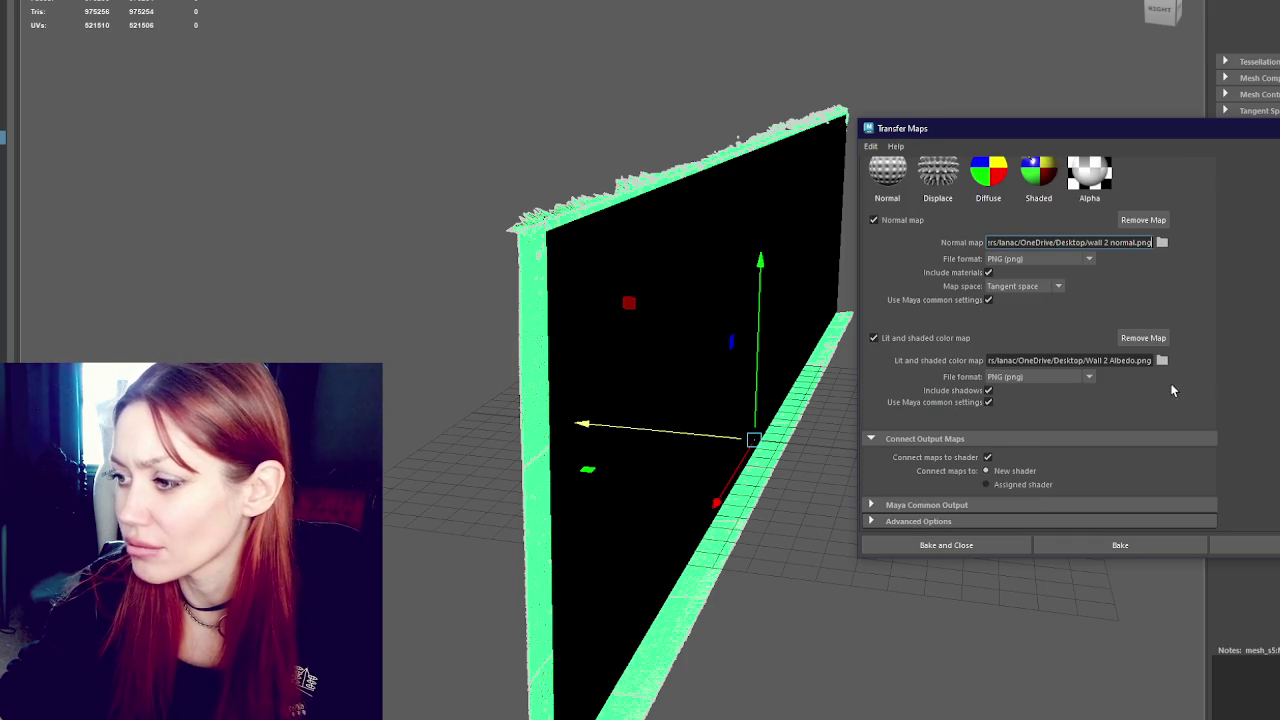
left_click(975, 542)
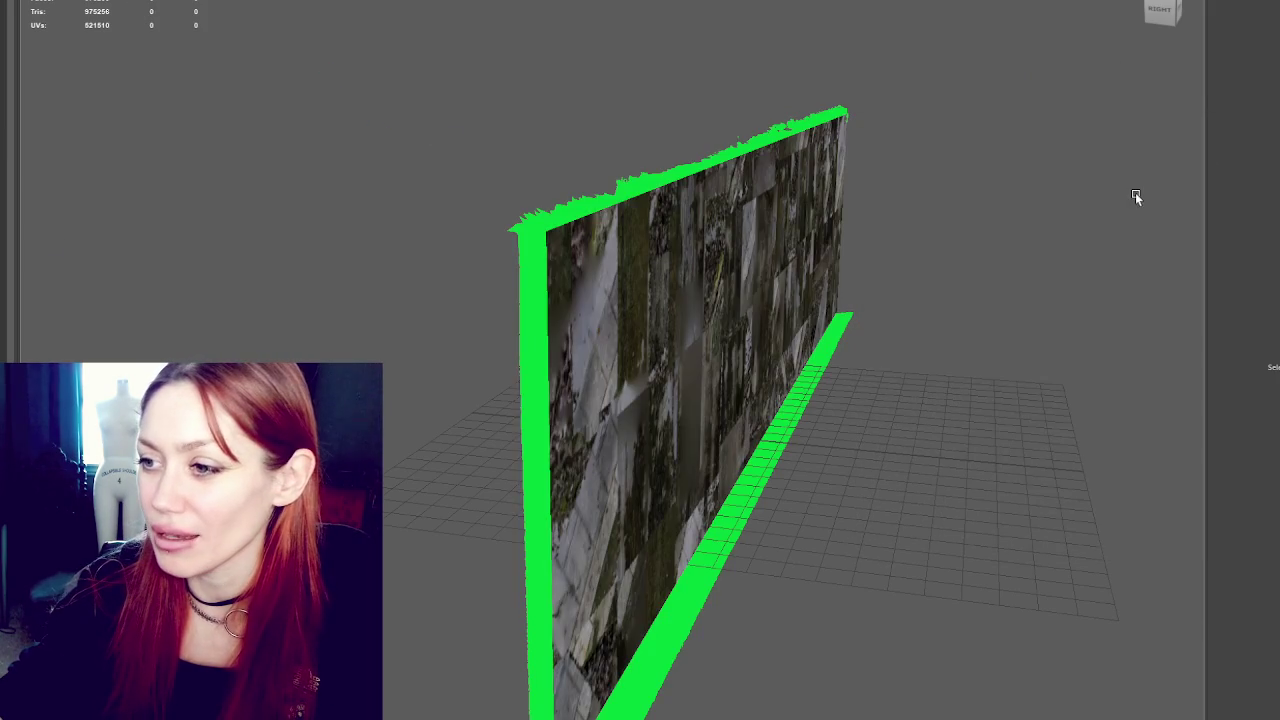
Delete the green high-poly scan mesh from in front of the textured wall plane
left_click(826, 192)
left_click(1023, 192)
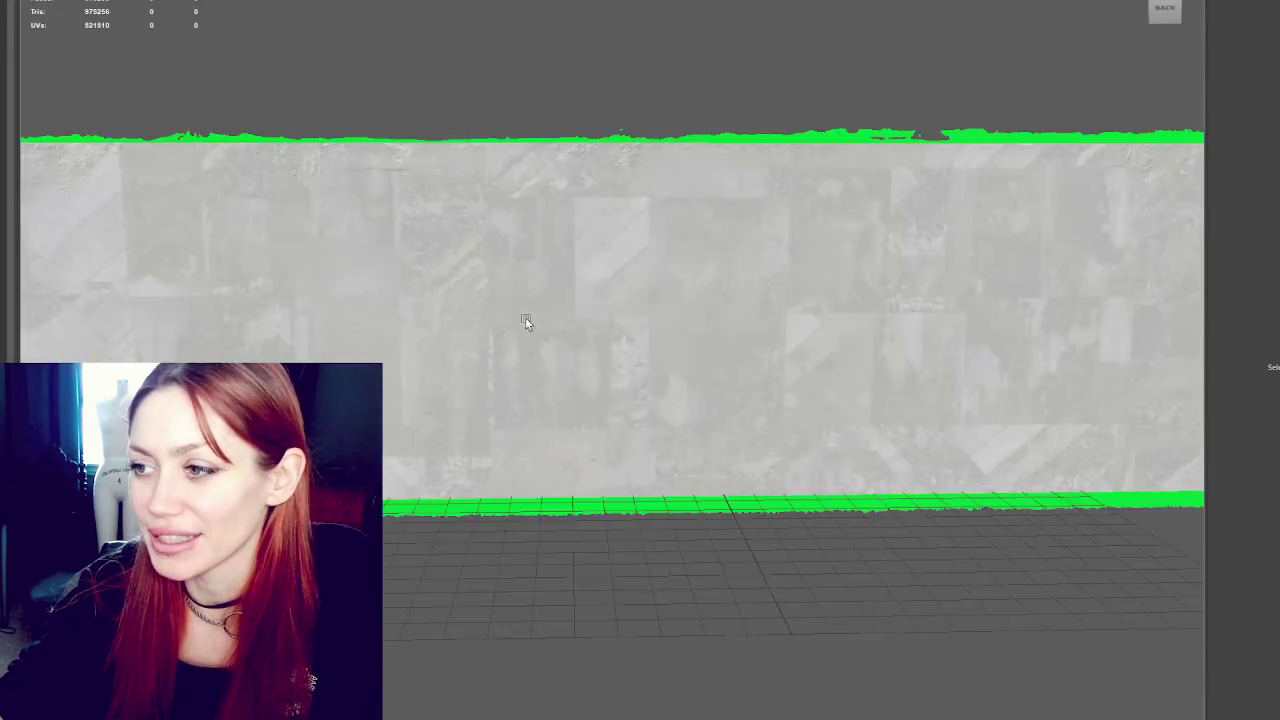
left_click(645, 272)
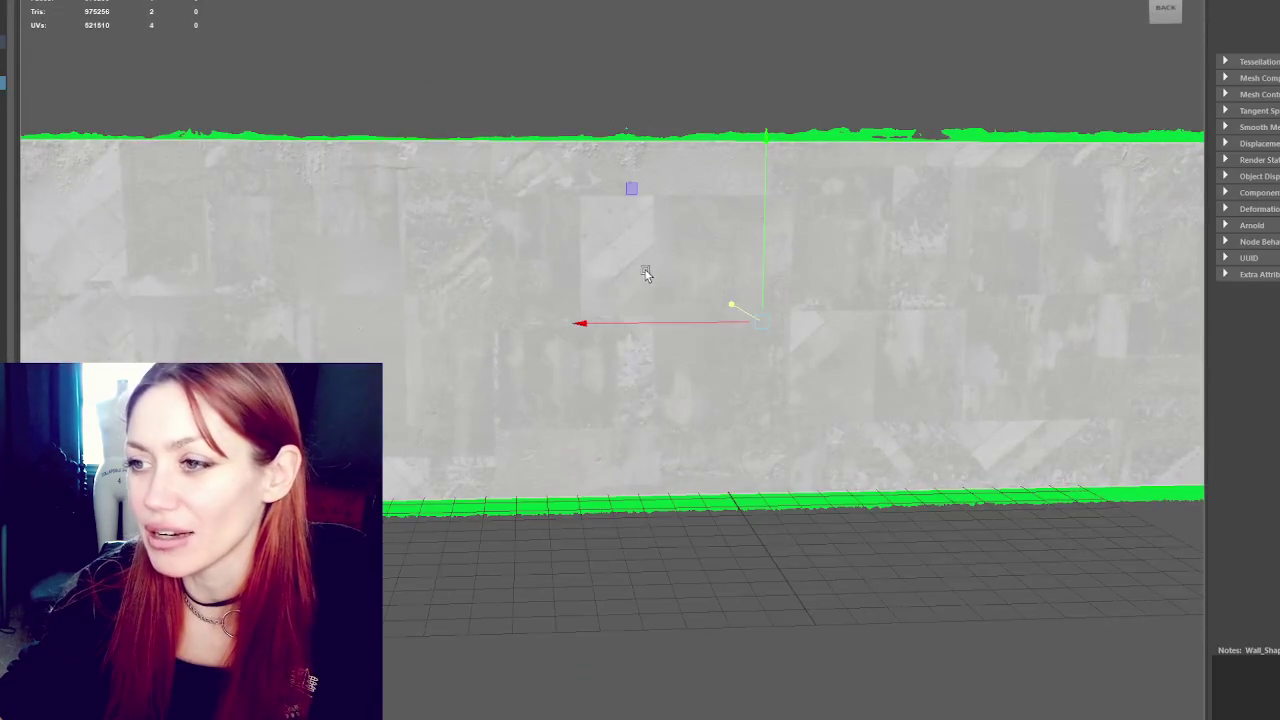
left_click_drag(645, 272, 685, 295)
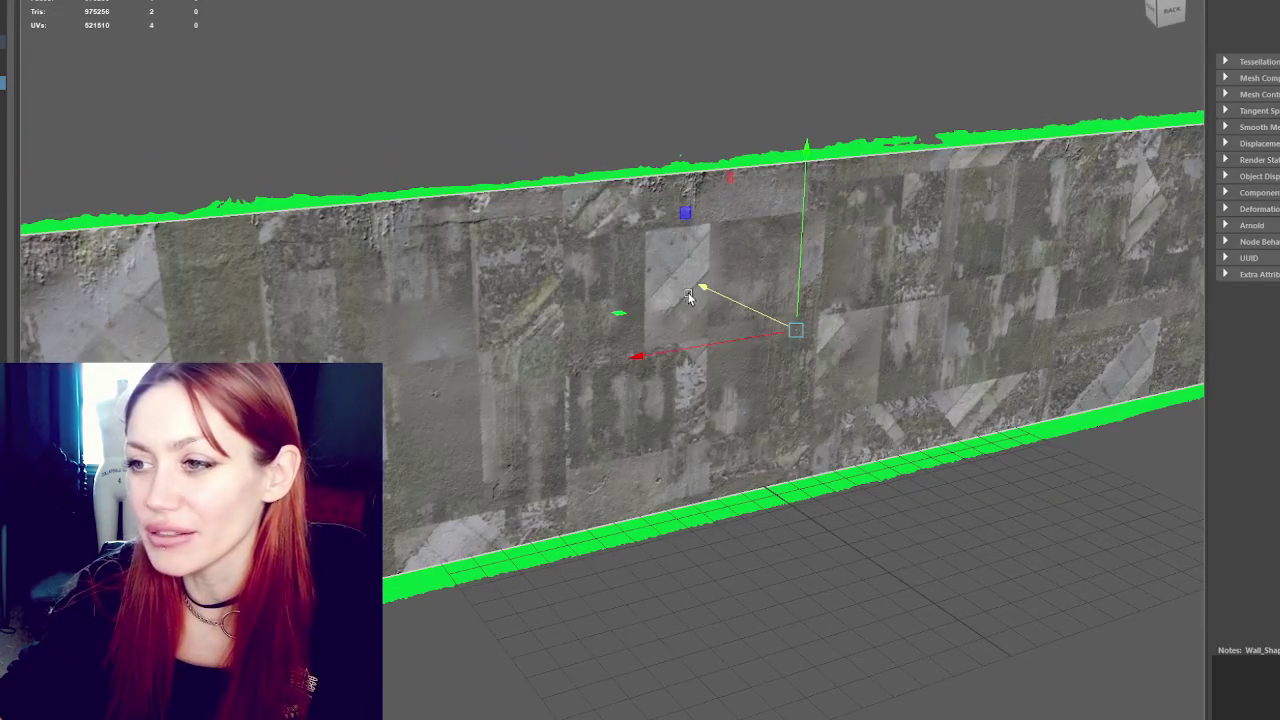
left_click(317, 194)
left_click(345, 198)
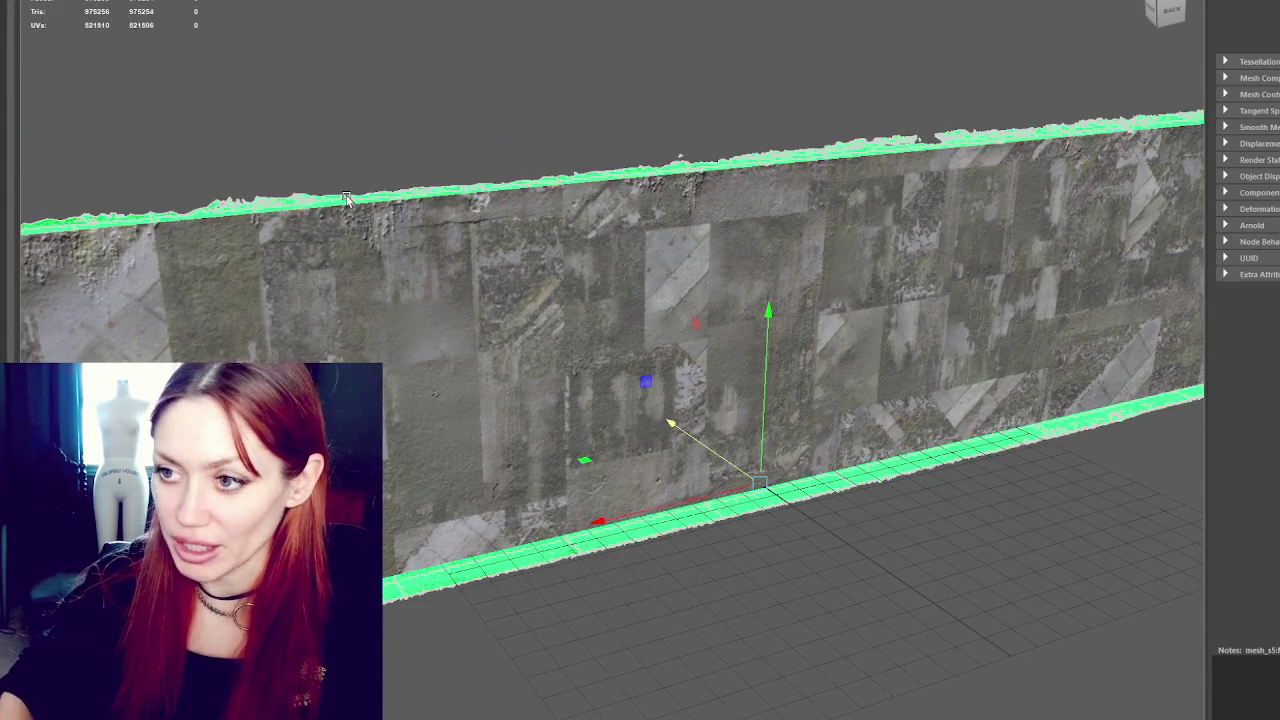
key("Delete")
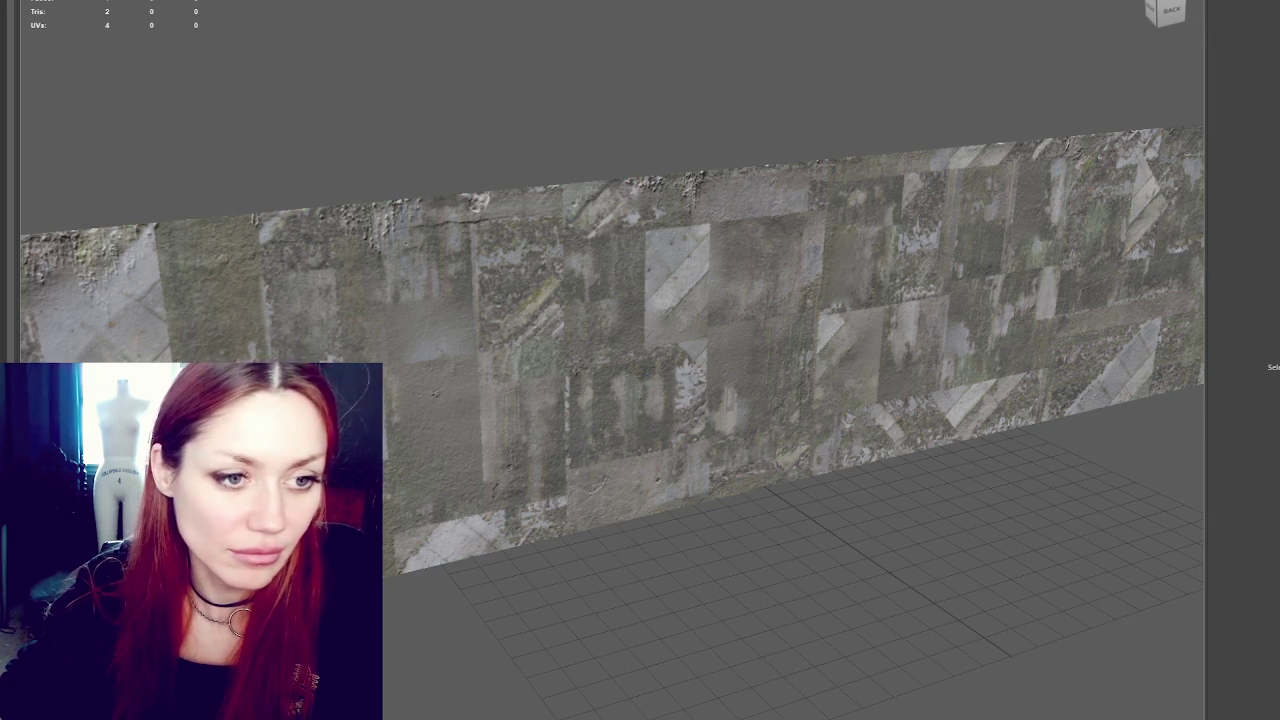
Import the next wall scan, then open the UV Set Editor for the wall, showing map1
left_click_drag(0, 110, 209, 128)
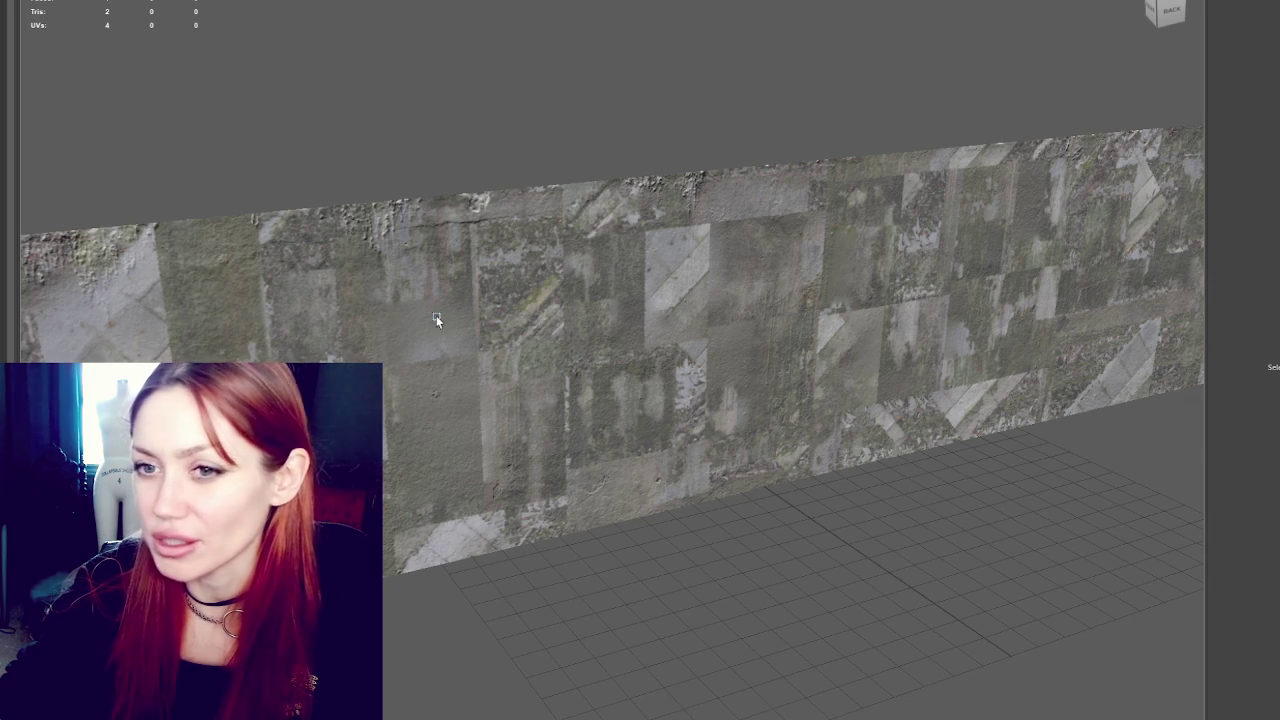
left_click(483, 195)
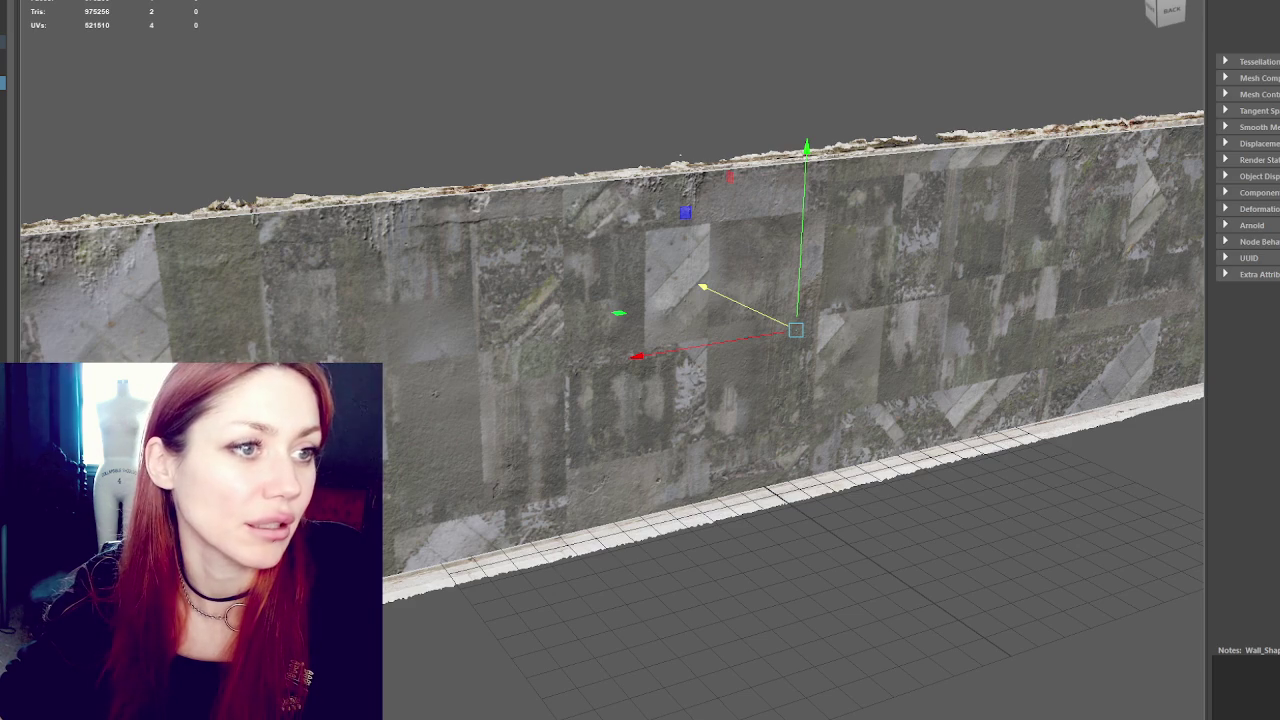
left_click(300, 0)
left_click(365, 0)
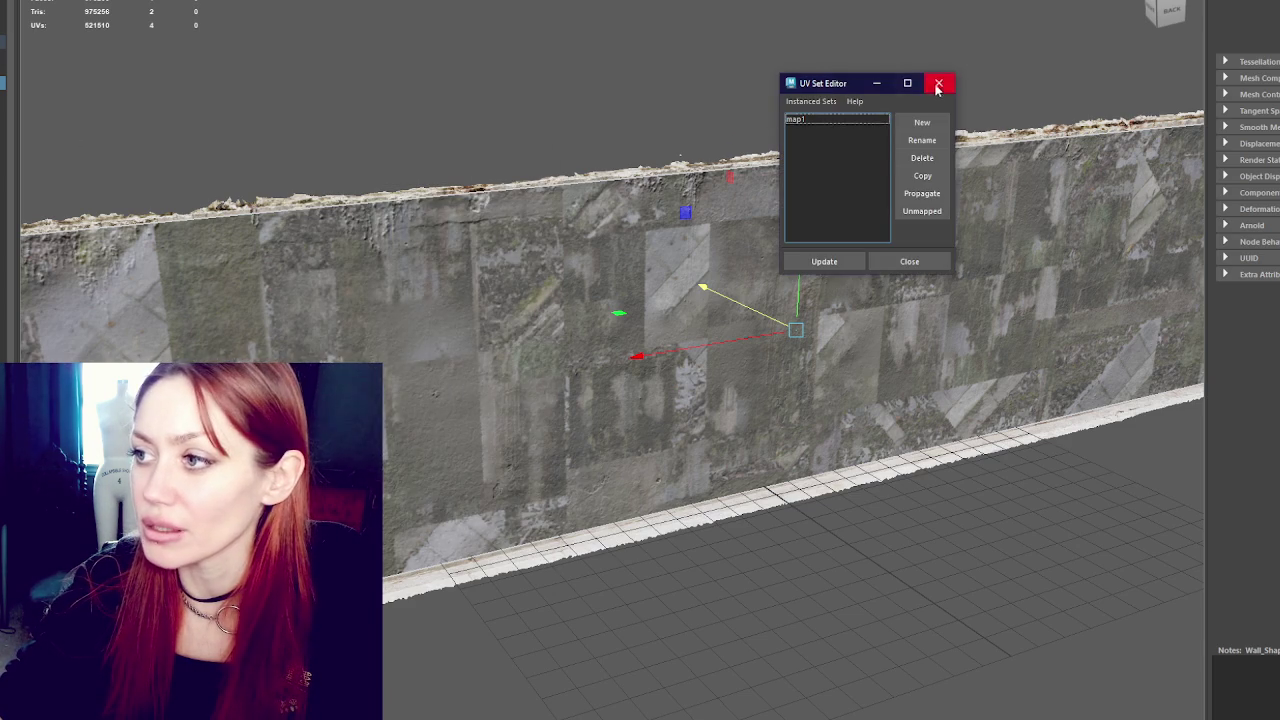
Inspect the wall's single UV shell in the UV Editor in UV Shell mode, then close it and deselect
left_click(939, 83)
left_click(345, 0)
left_click(470, 0)
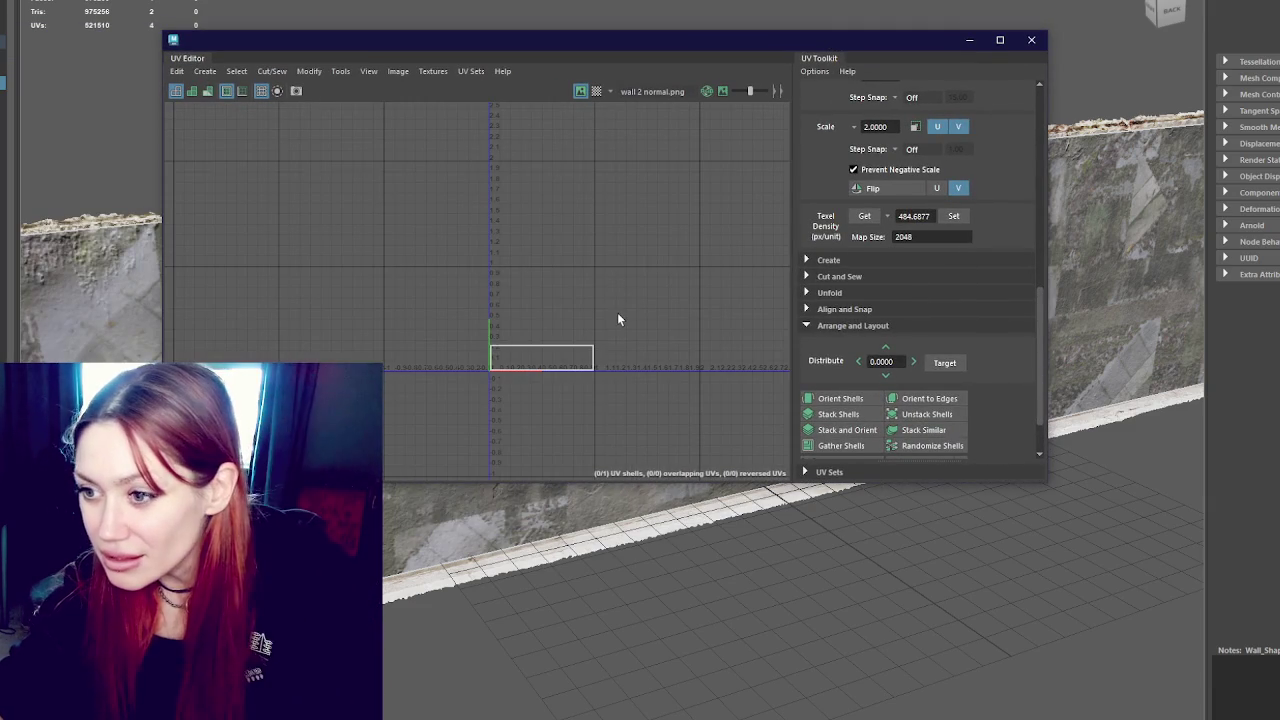
scroll(617, 311, "down", 2)
scroll(613, 289, "up", 5)
left_click_drag(399, 288, 469, 266)
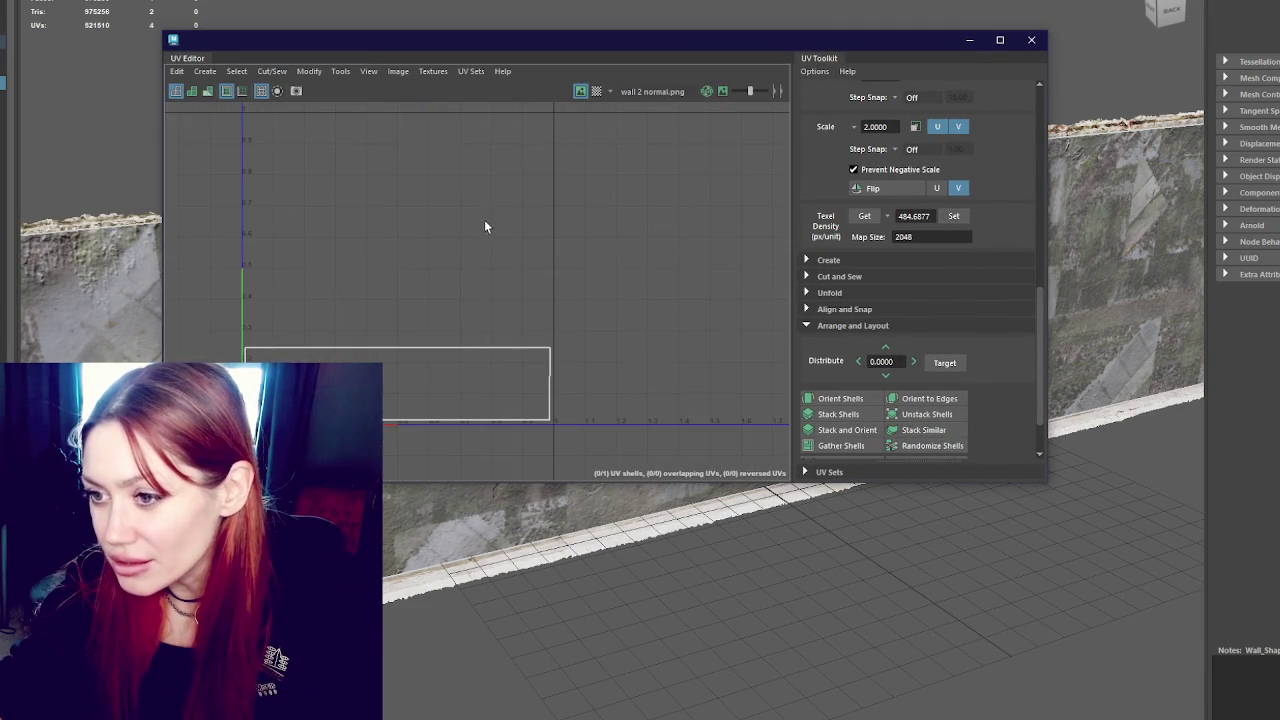
right_click(443, 223)
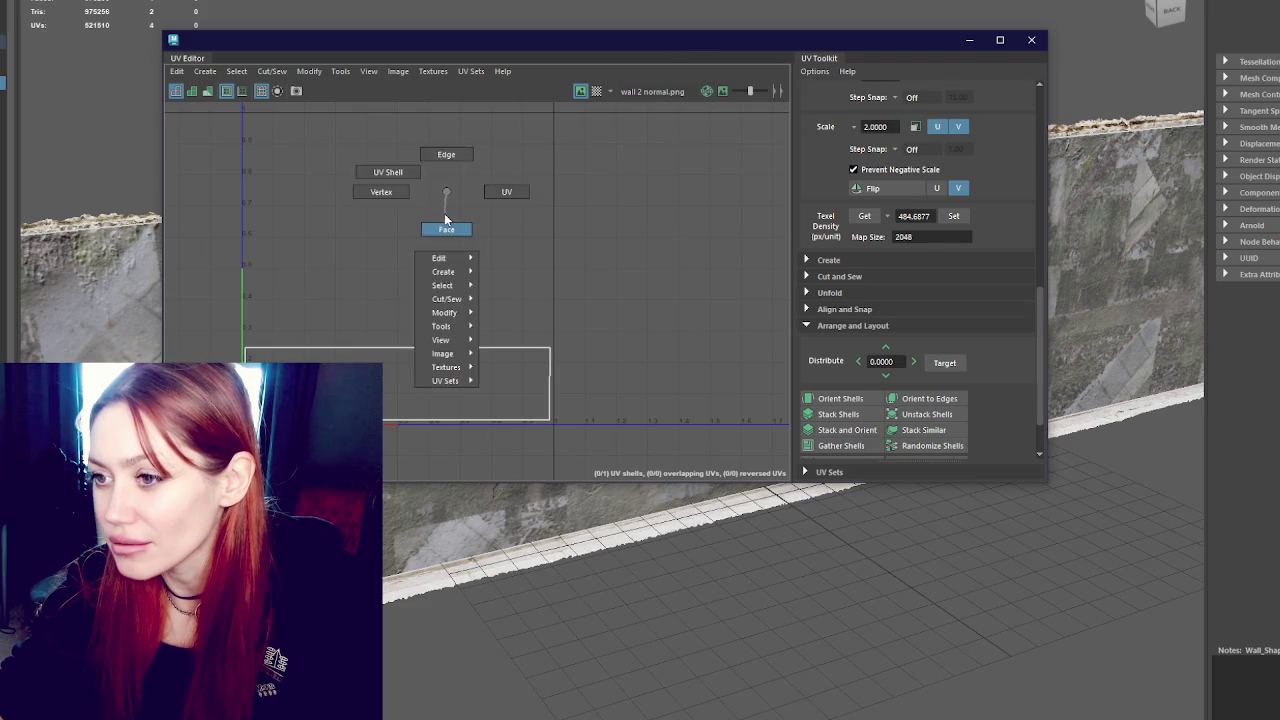
left_click(400, 385)
left_click(1031, 39)
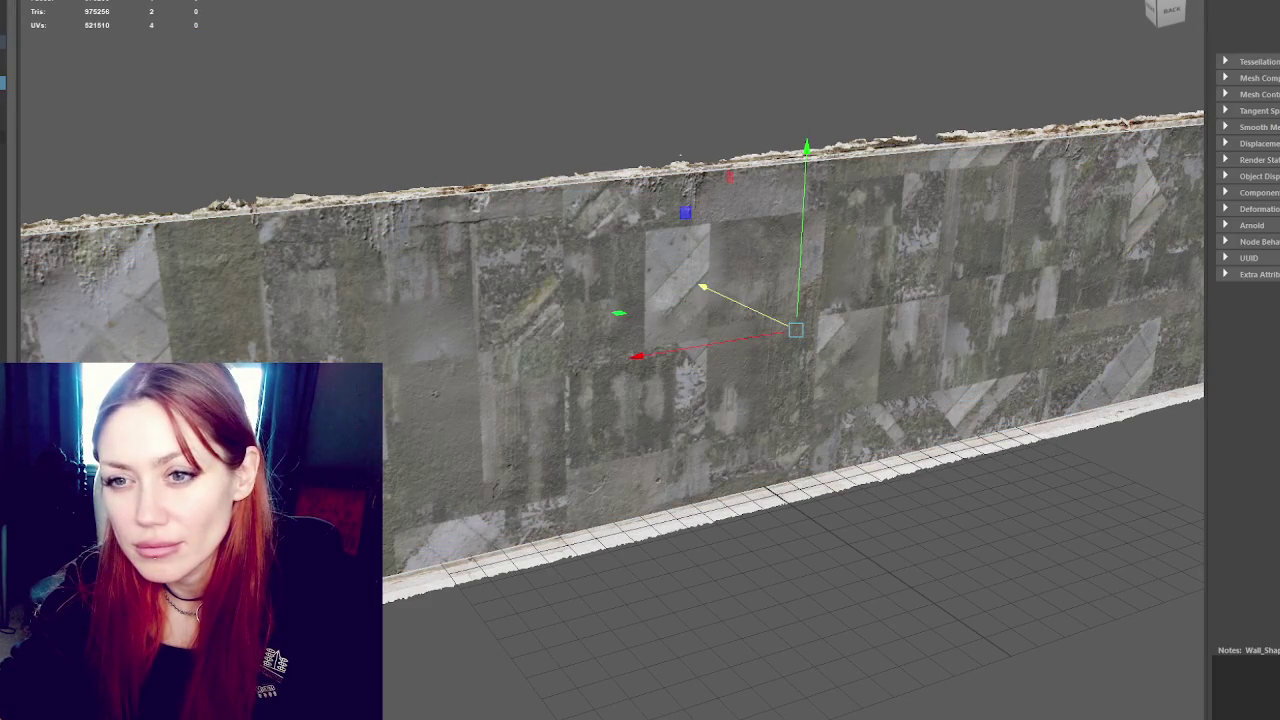
left_click(680, 155)
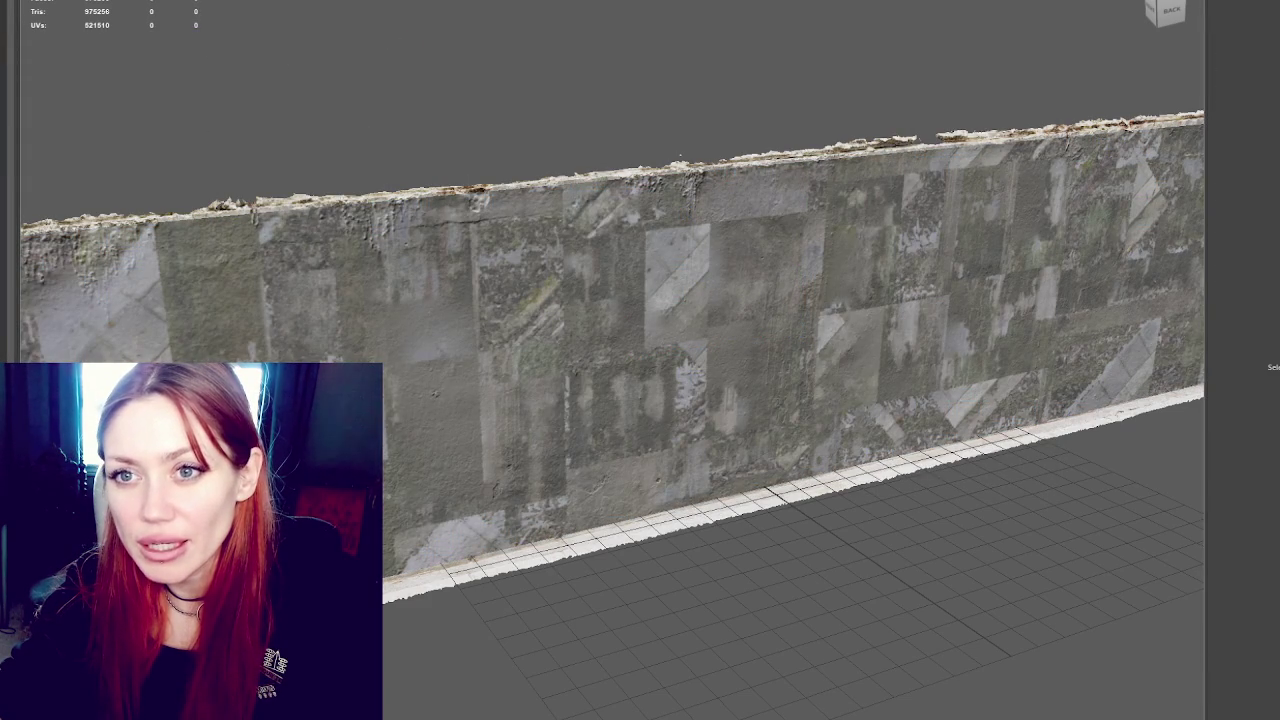
Open Transfer Maps and keep map1 as the output UV set
left_click(110, 60)
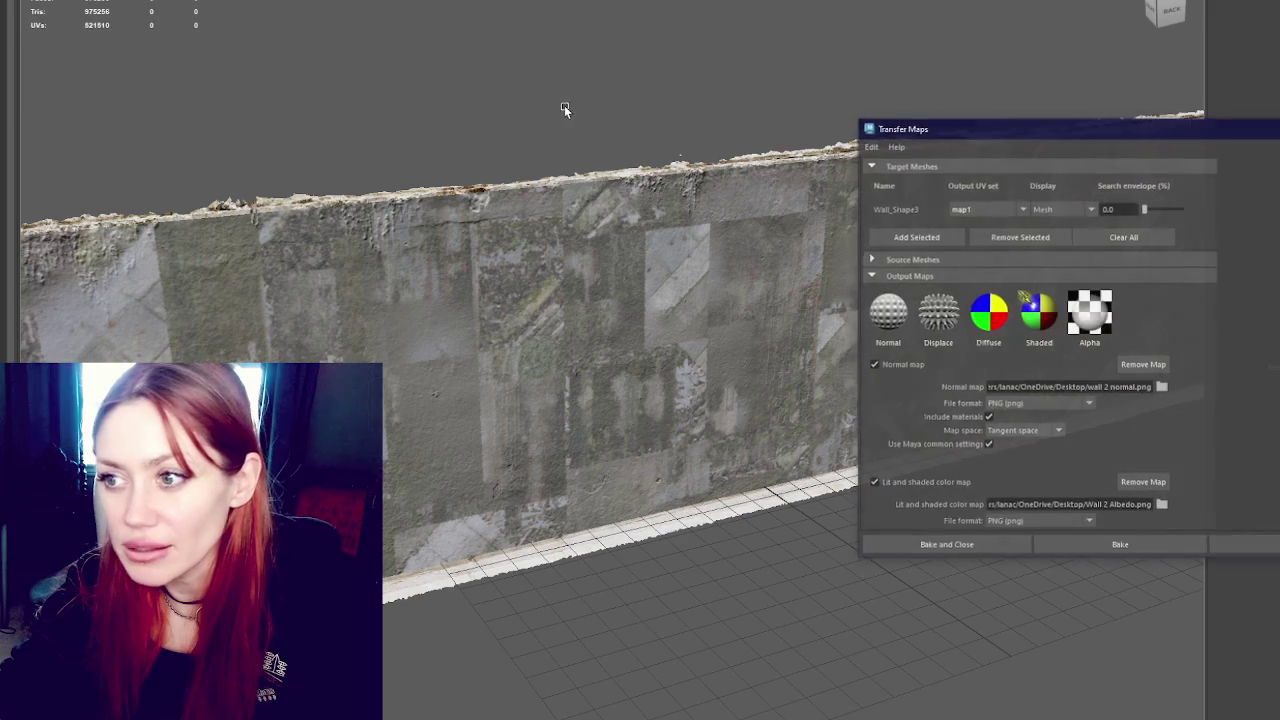
mouse_move(1039, 135)
left_mouse_down()
mouse_move(350, 94)
mouse_move(374, 83)
left_mouse_up()
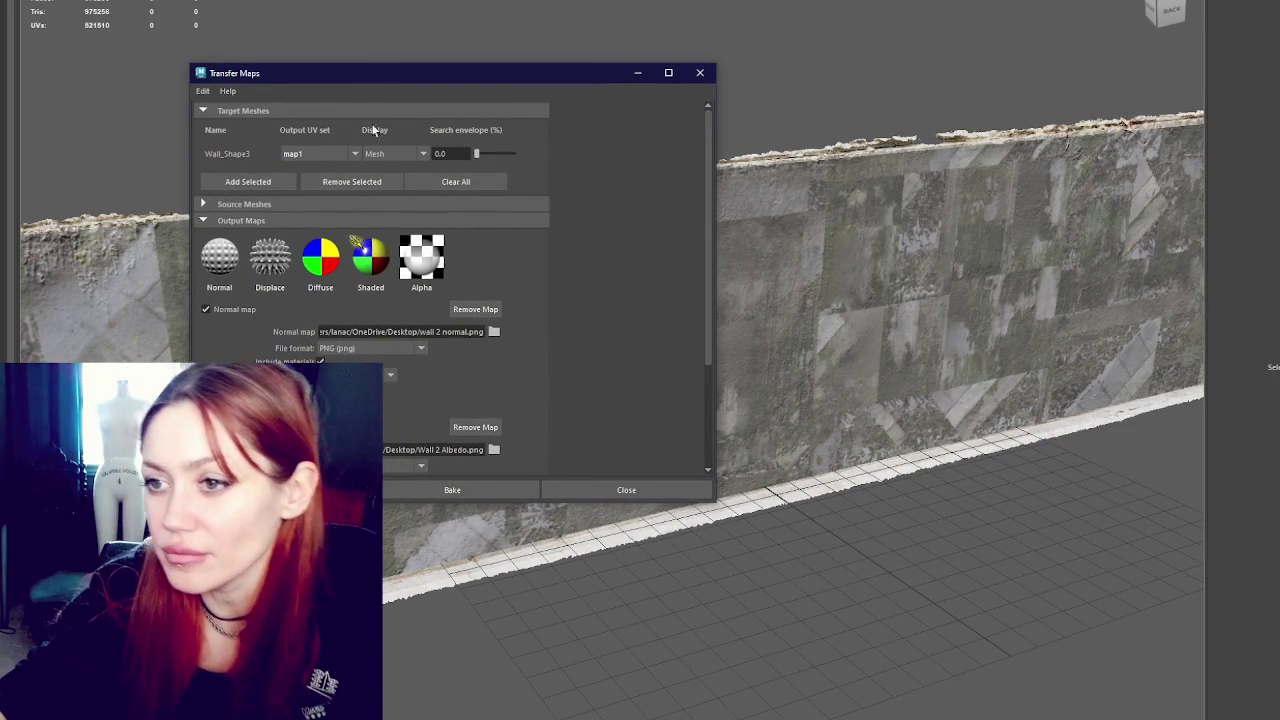
left_click(355, 150)
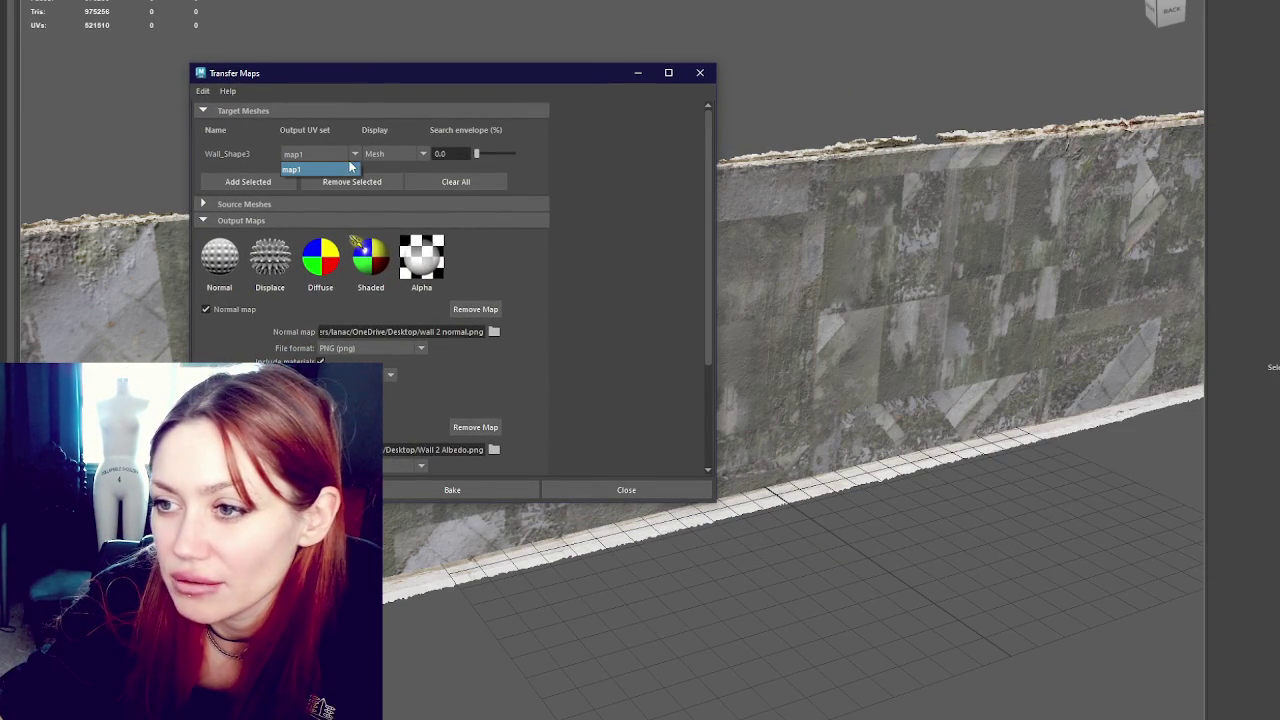
left_click(343, 168)
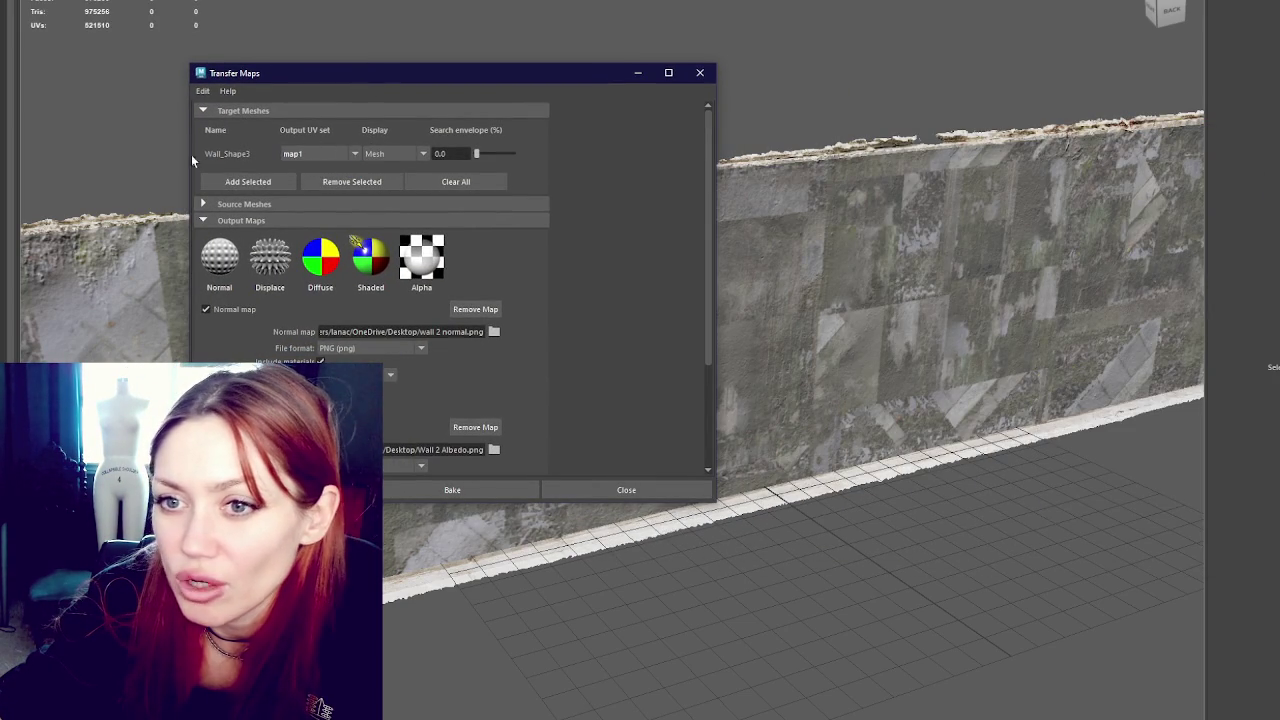
Assign a new Blinn material to the low-poly wall plane and close Transfer Maps
left_click(850, 280)
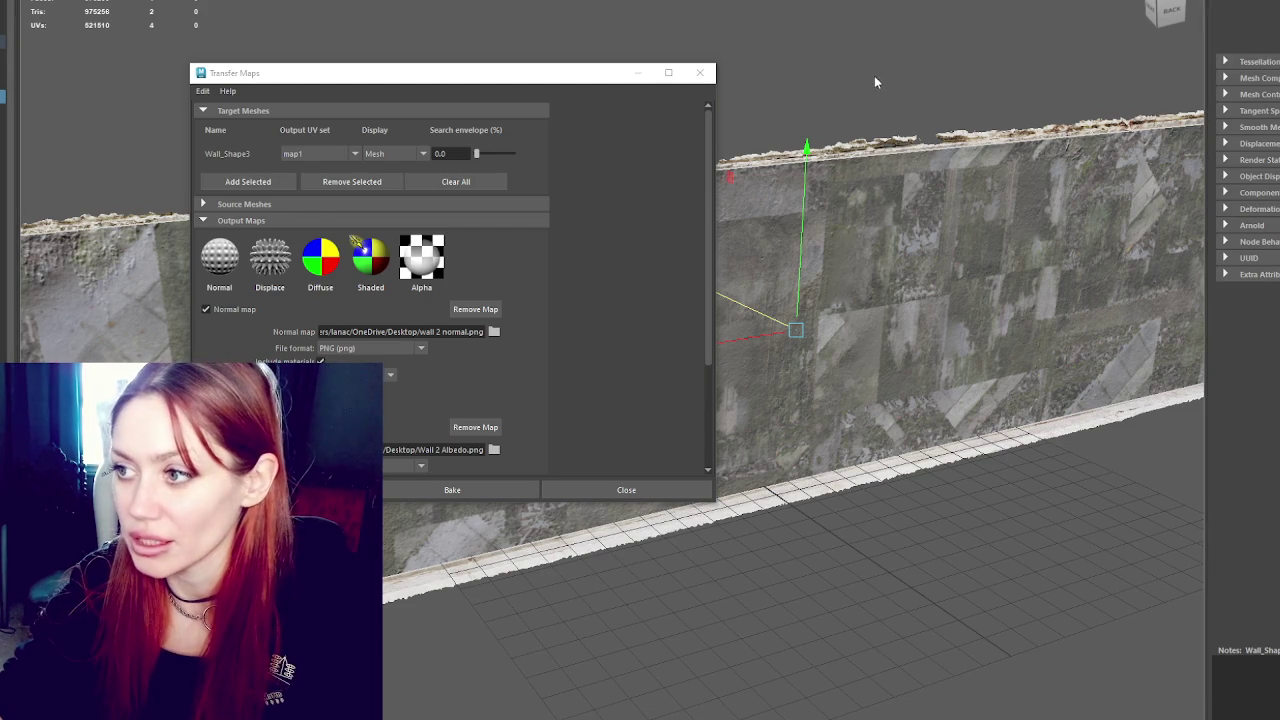
right_click(853, 226)
left_click(980, 465)
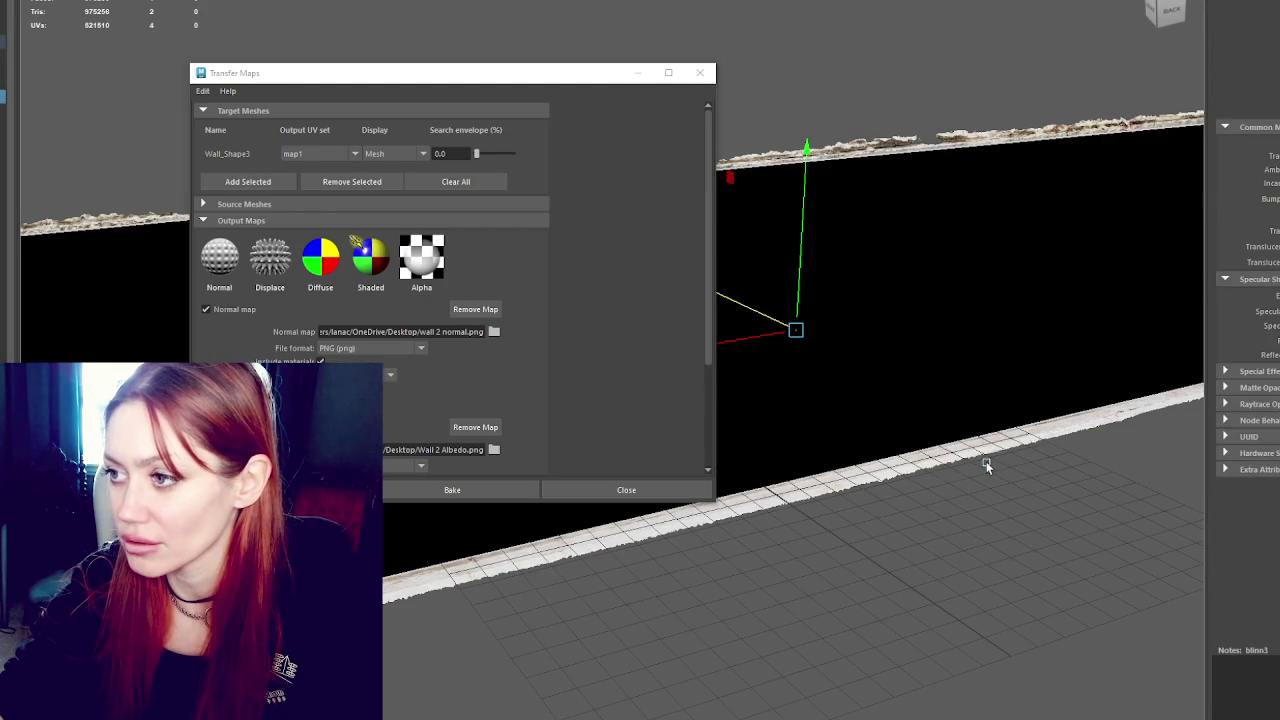
left_click(1023, 34)
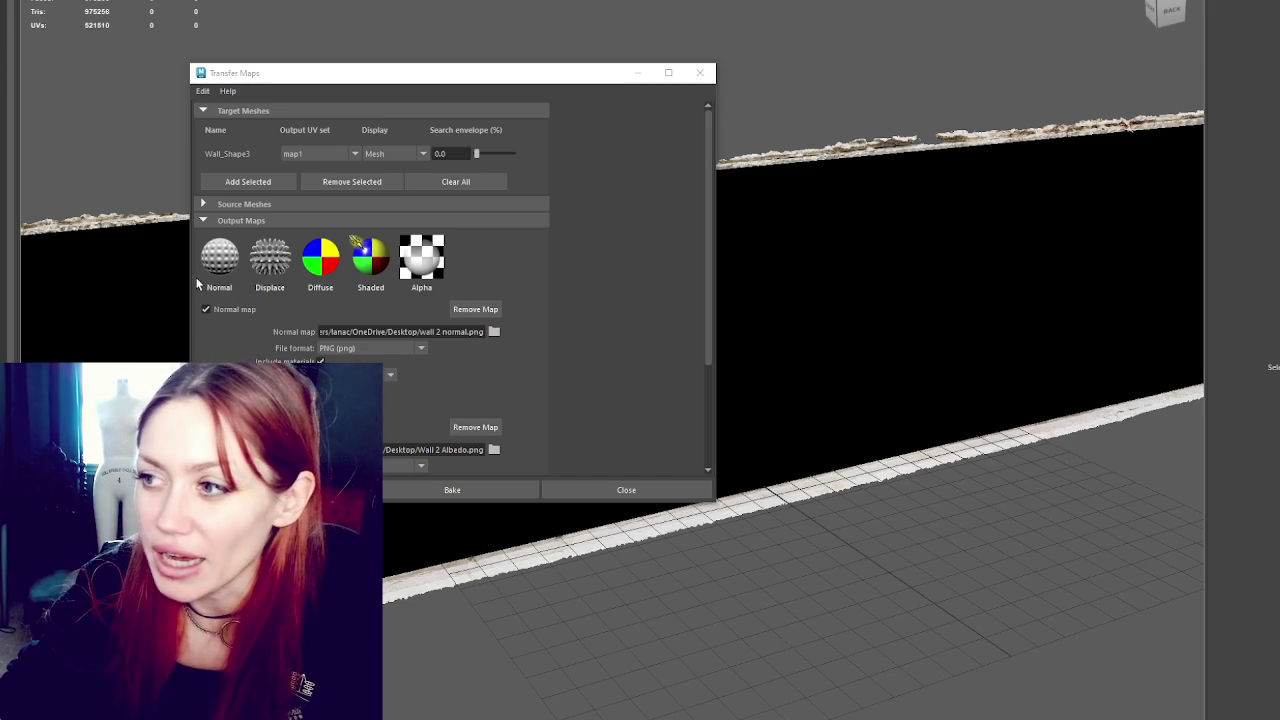
left_click(699, 72)
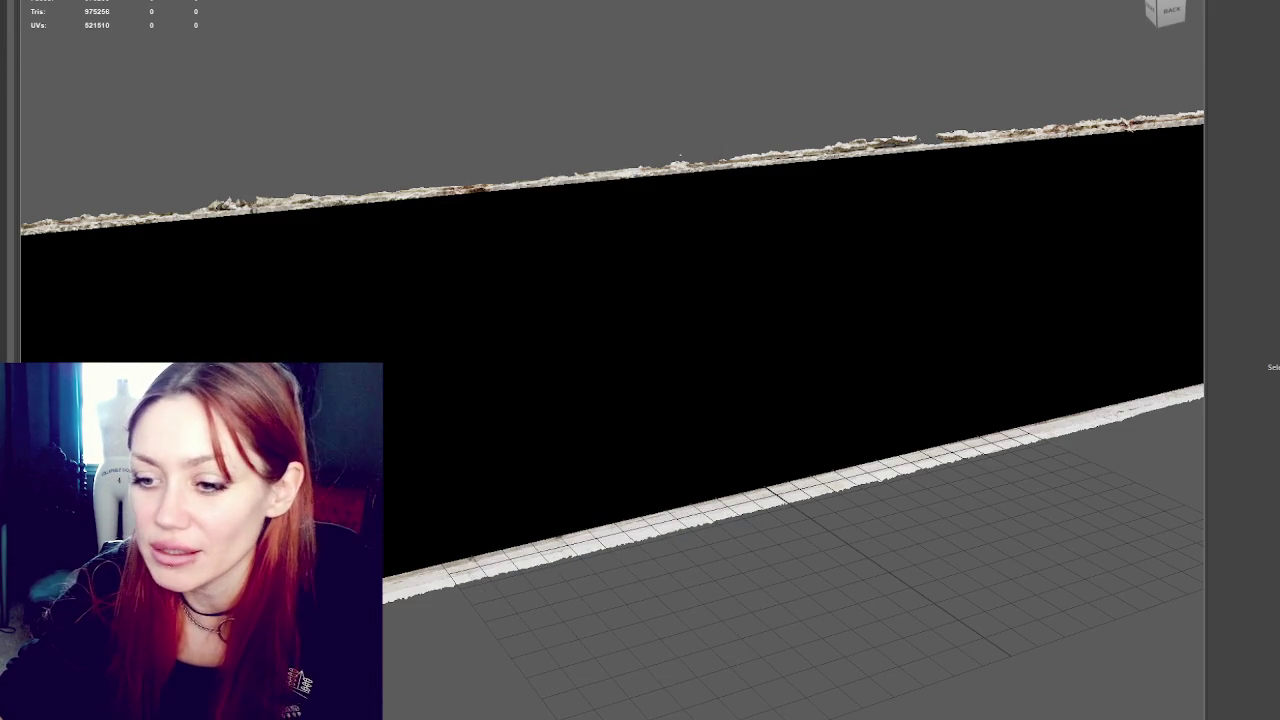
Frame the scanned wall and stretch the flat plane across the wall's width
left_click_drag(560, 260, 328, 50)
left_click(328, 50)
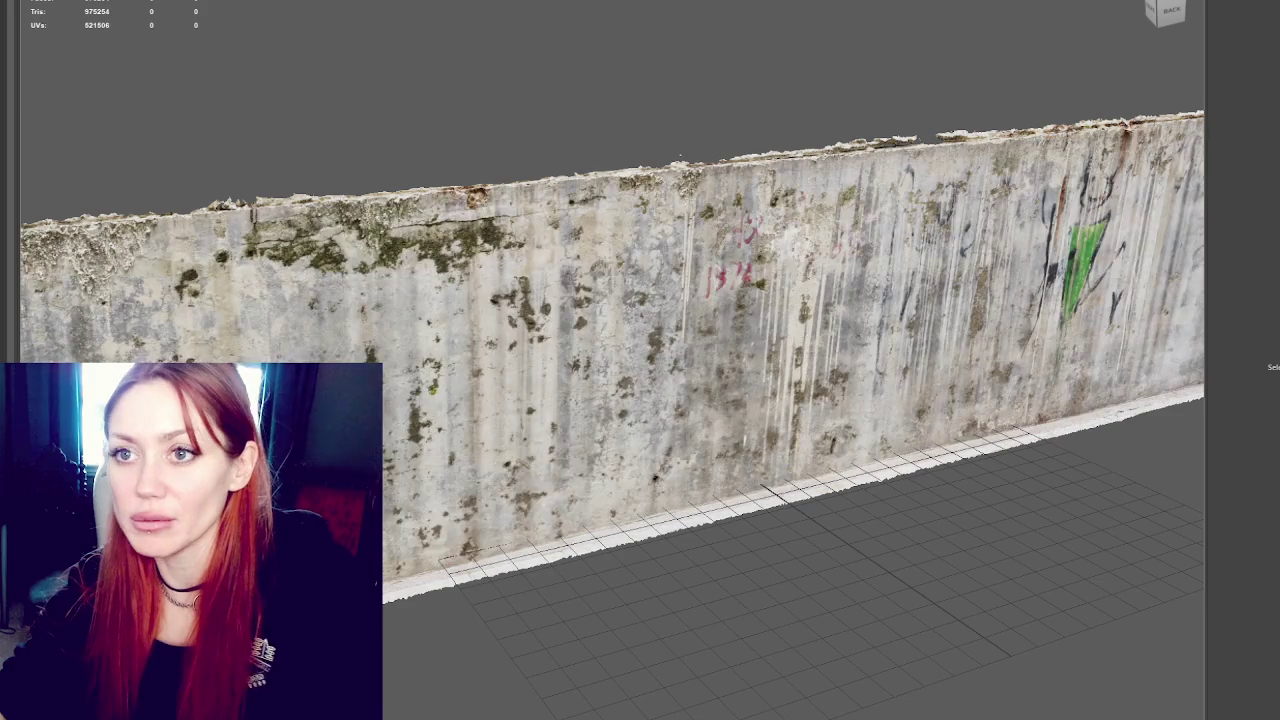
left_click(656, 292)
key("f")
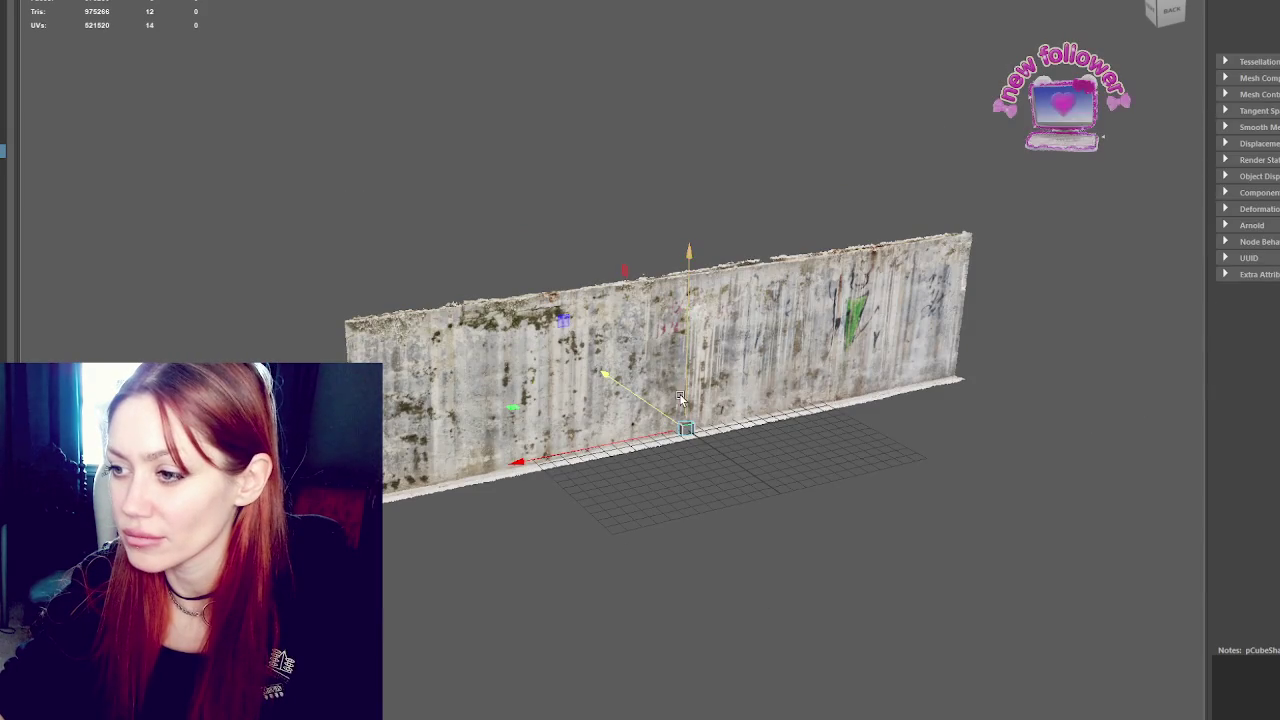
left_click(720, 235)
left_click(700, 310)
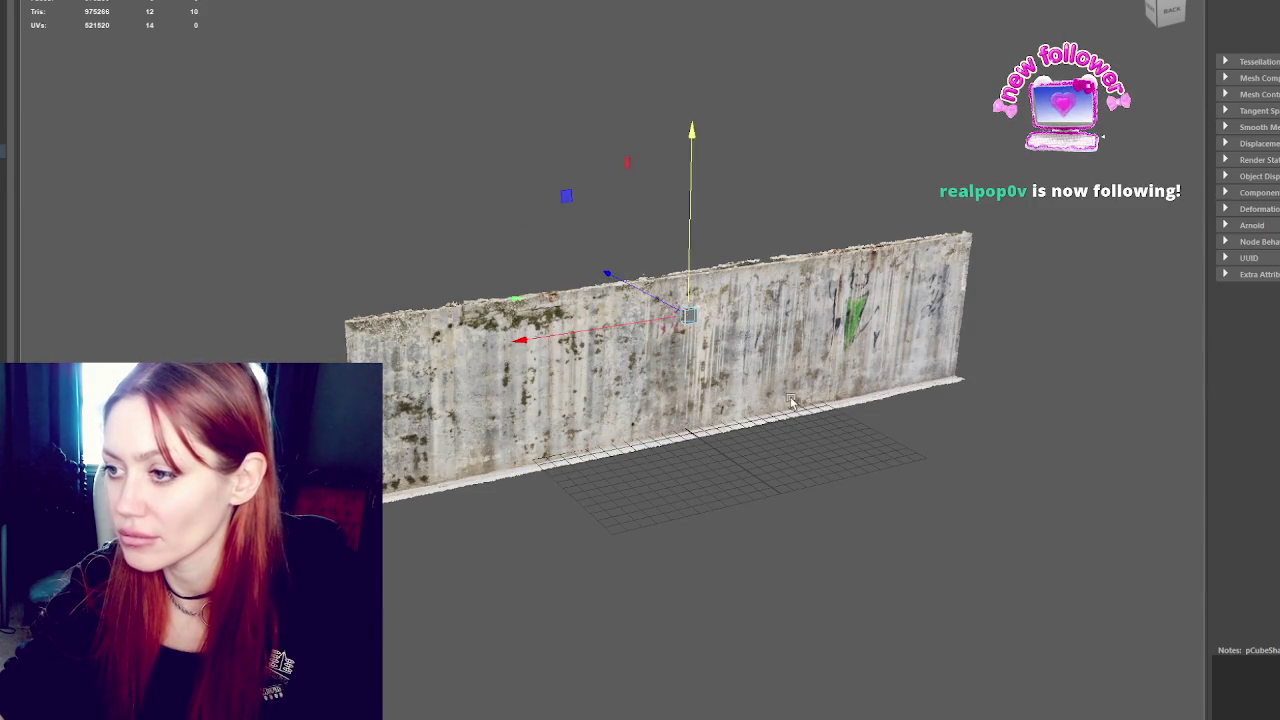
left_click(794, 154)
left_click(705, 305)
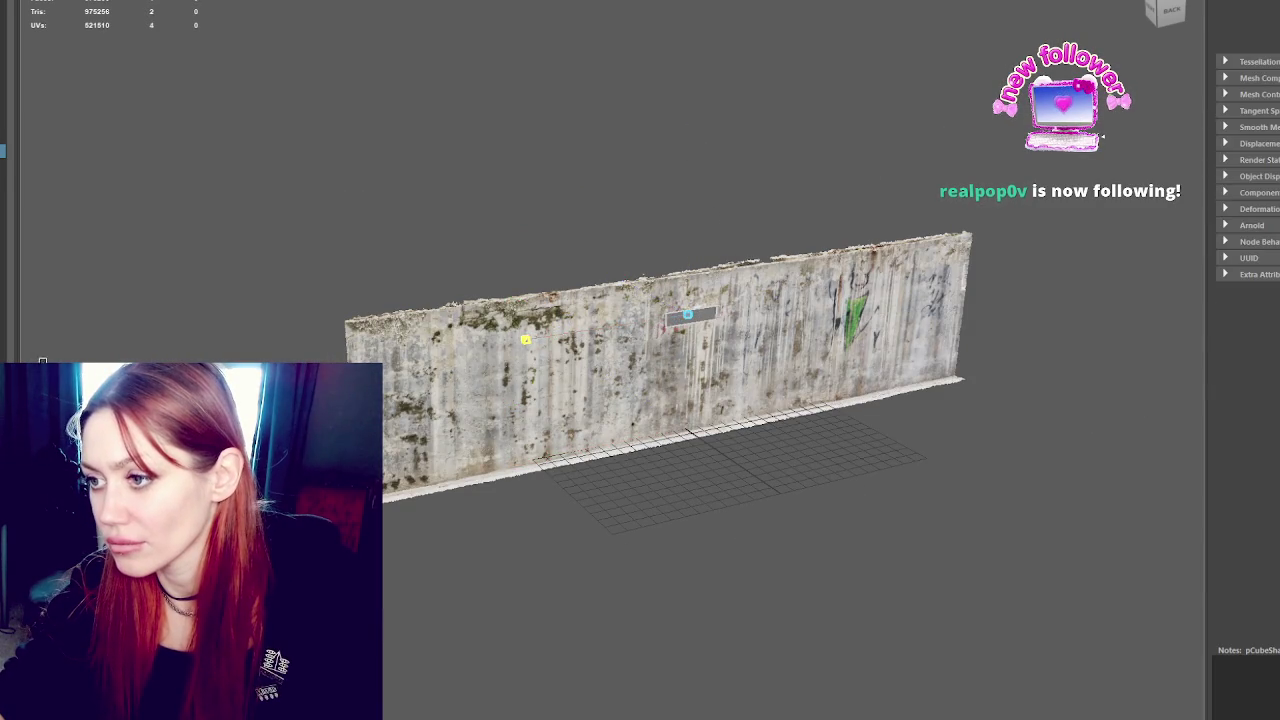
left_click_drag(456, 354, 370, 370)
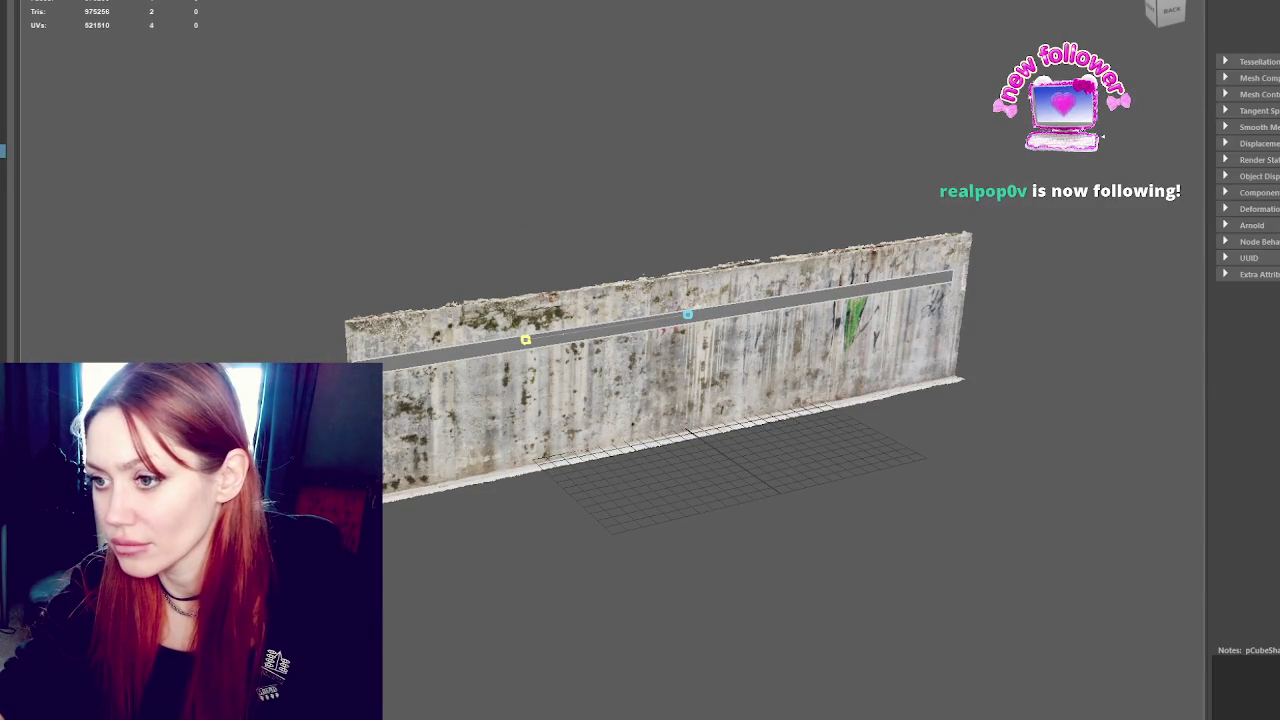
Push the plane slightly into the wall and scale it up to the wall's height
key("w")
left_click(600, 332)
mouse_move(597, 333)
left_mouse_down()
mouse_move(667, 300)
mouse_move(696, 228)
mouse_move(700, 140)
mouse_move(706, 250)
mouse_move(716, 218)
mouse_move(763, 257)
mouse_move(777, 243)
mouse_move(733, 215)
mouse_move(786, 266)
mouse_move(737, 249)
left_mouse_up()
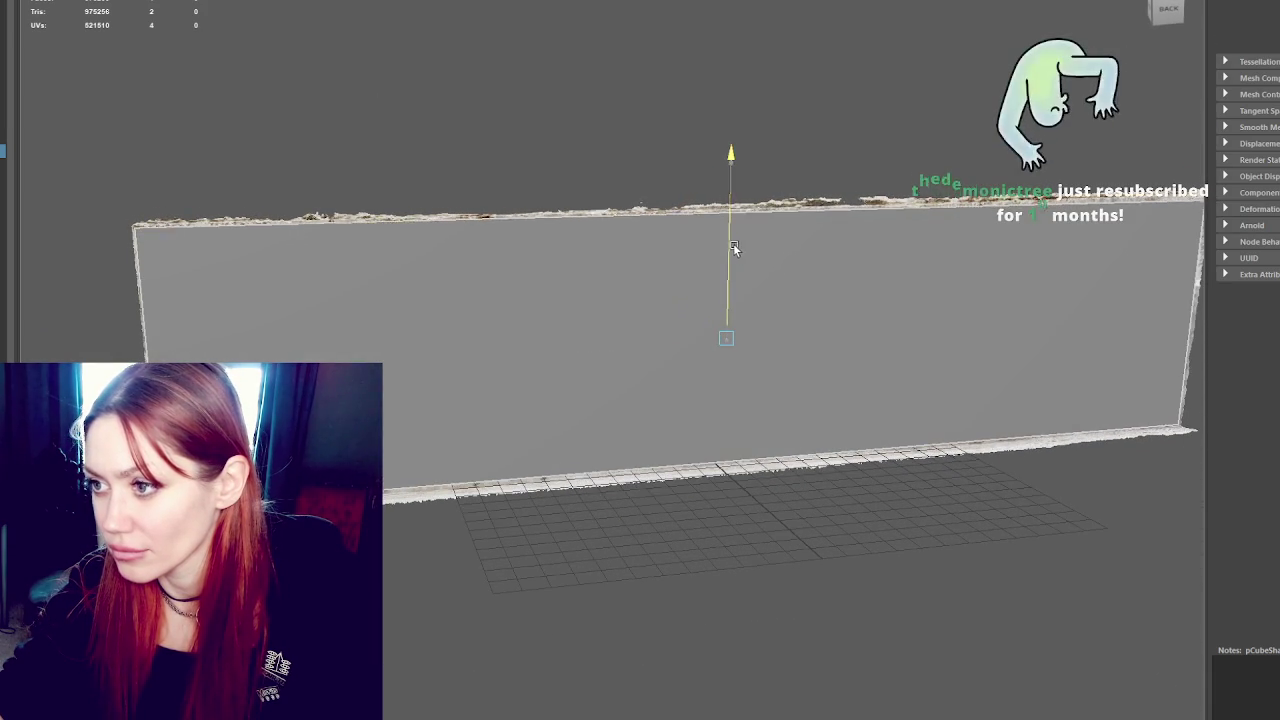
key("r")
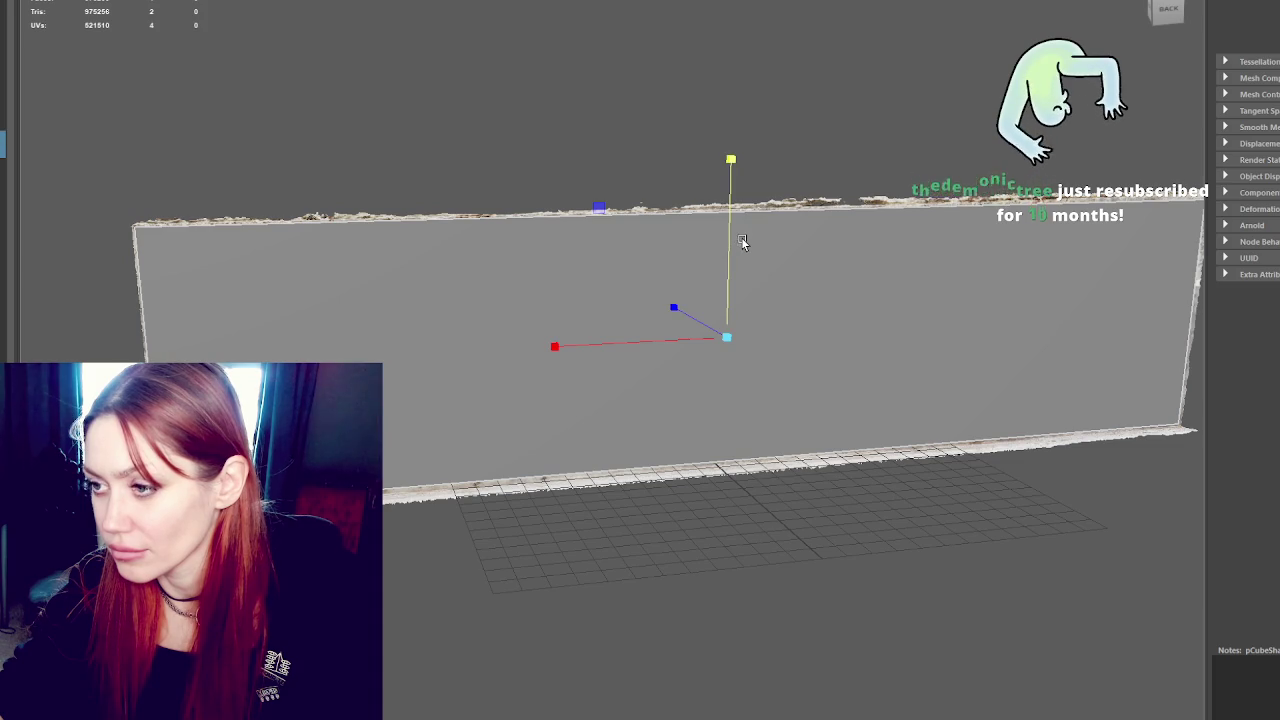
mouse_move(737, 214)
left_mouse_down()
mouse_move(757, 287)
mouse_move(794, 286)
left_mouse_up()
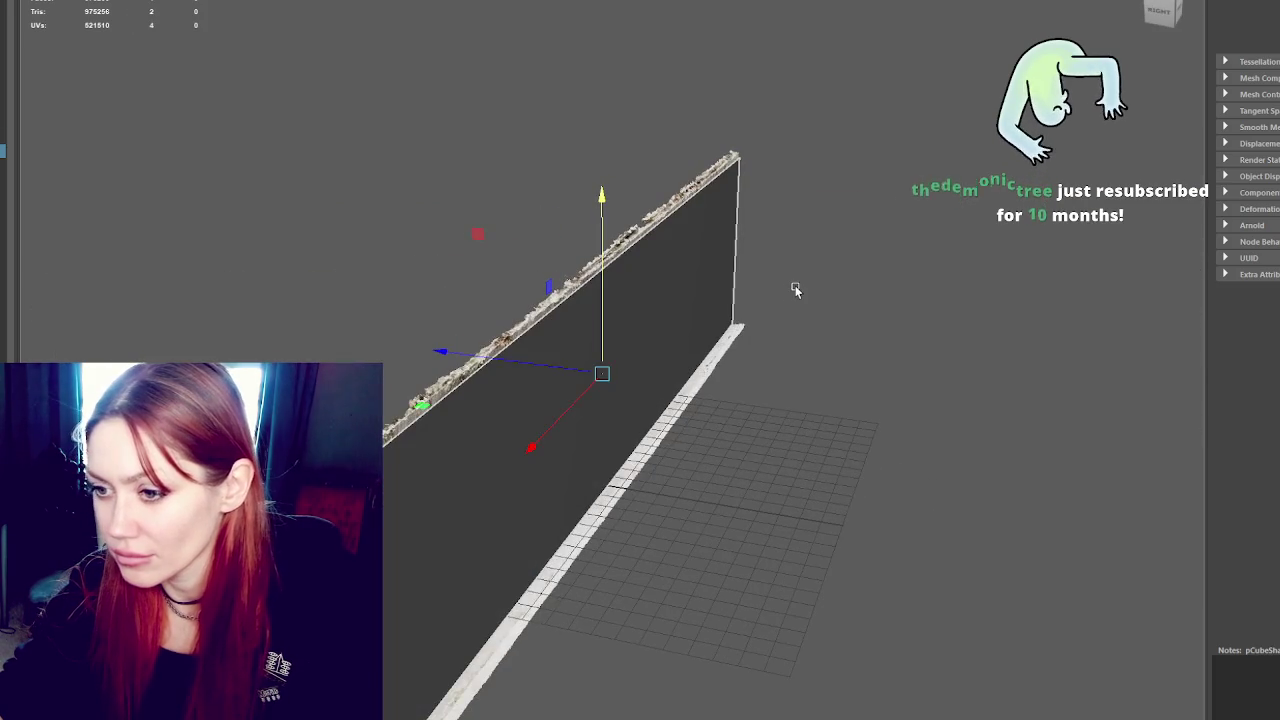
mouse_move(591, 354)
left_mouse_down()
mouse_move(561, 370)
mouse_move(694, 320)
mouse_move(734, 331)
left_mouse_up()
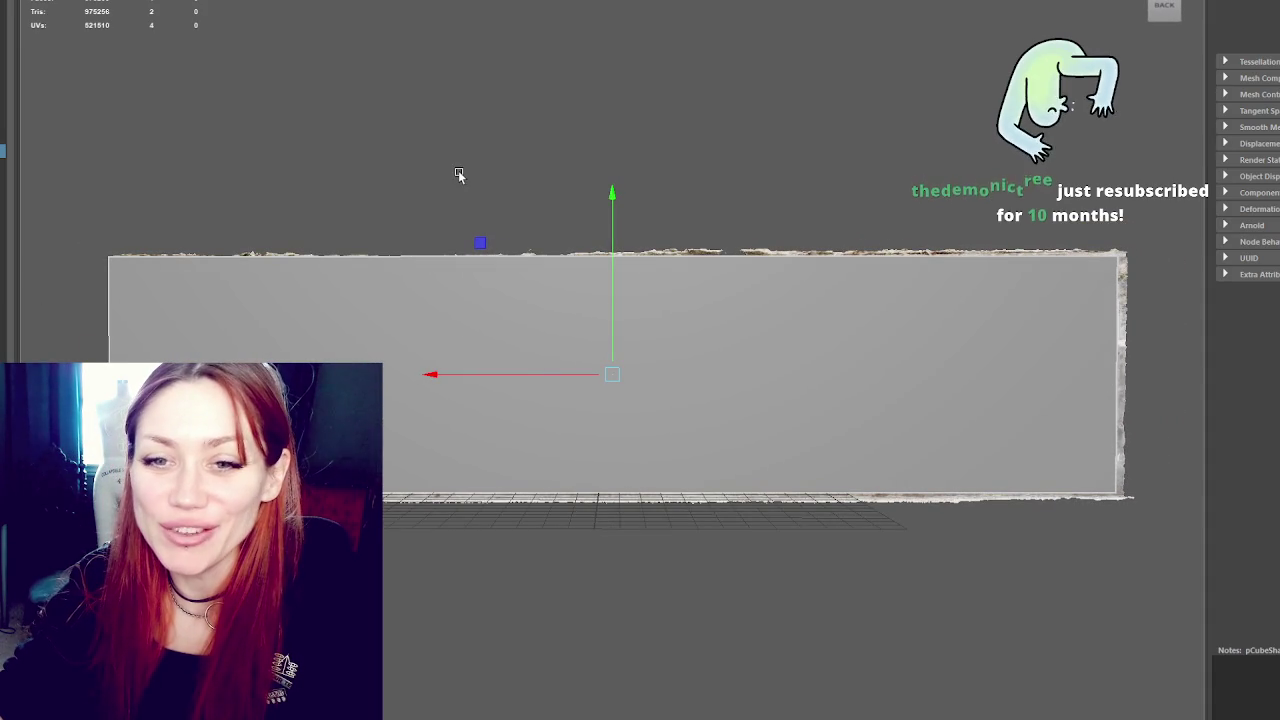
mouse_move(456, 176)
left_mouse_down("alt")
mouse_move(617, 137)
mouse_move(674, 154)
left_mouse_up("alt")
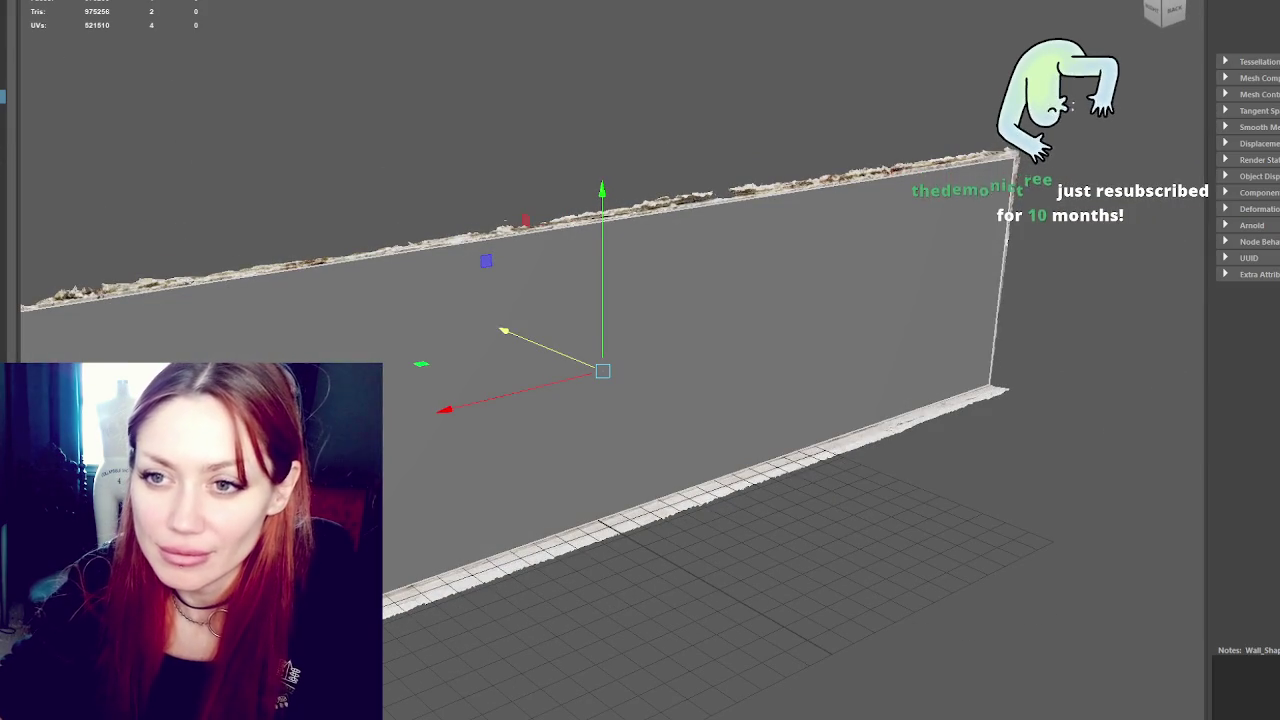
Undo several recent changes to the wall plane, then select it with the Move tool and deselect
key("ctrl+z")
key("ctrl+z")
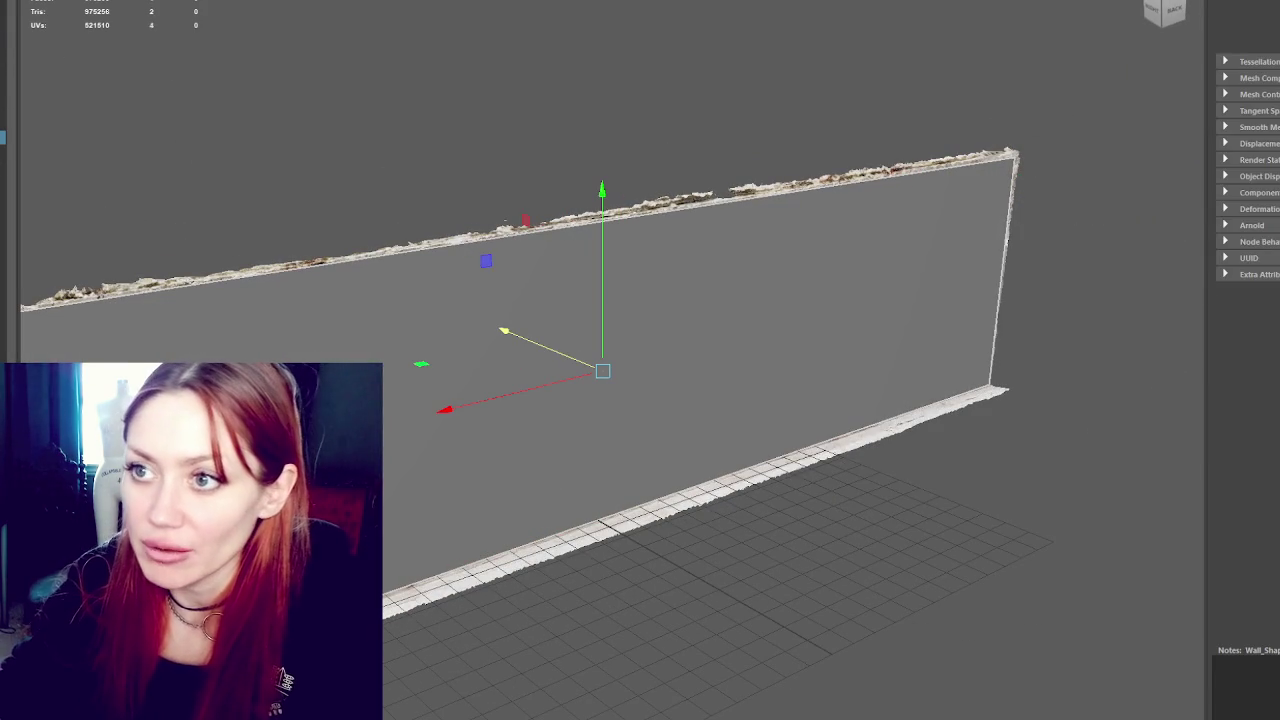
key("ctrl+z")
key("ctrl+z")
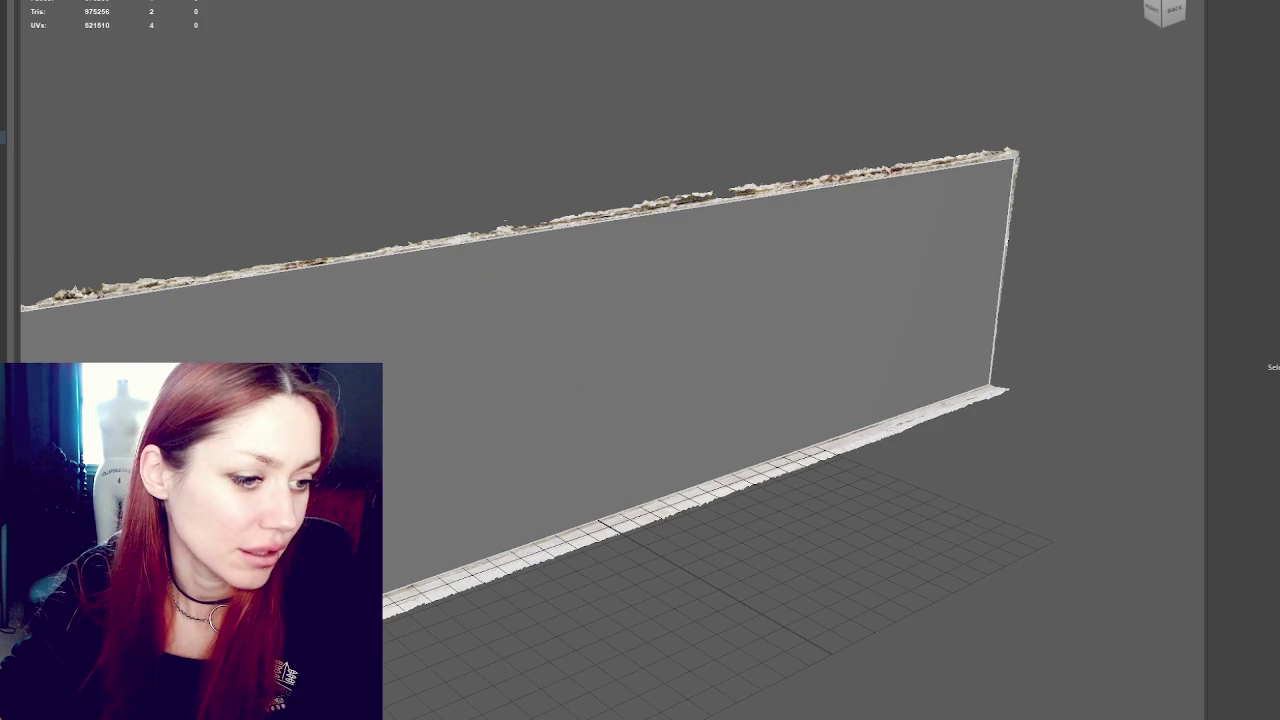
key("ctrl+z")
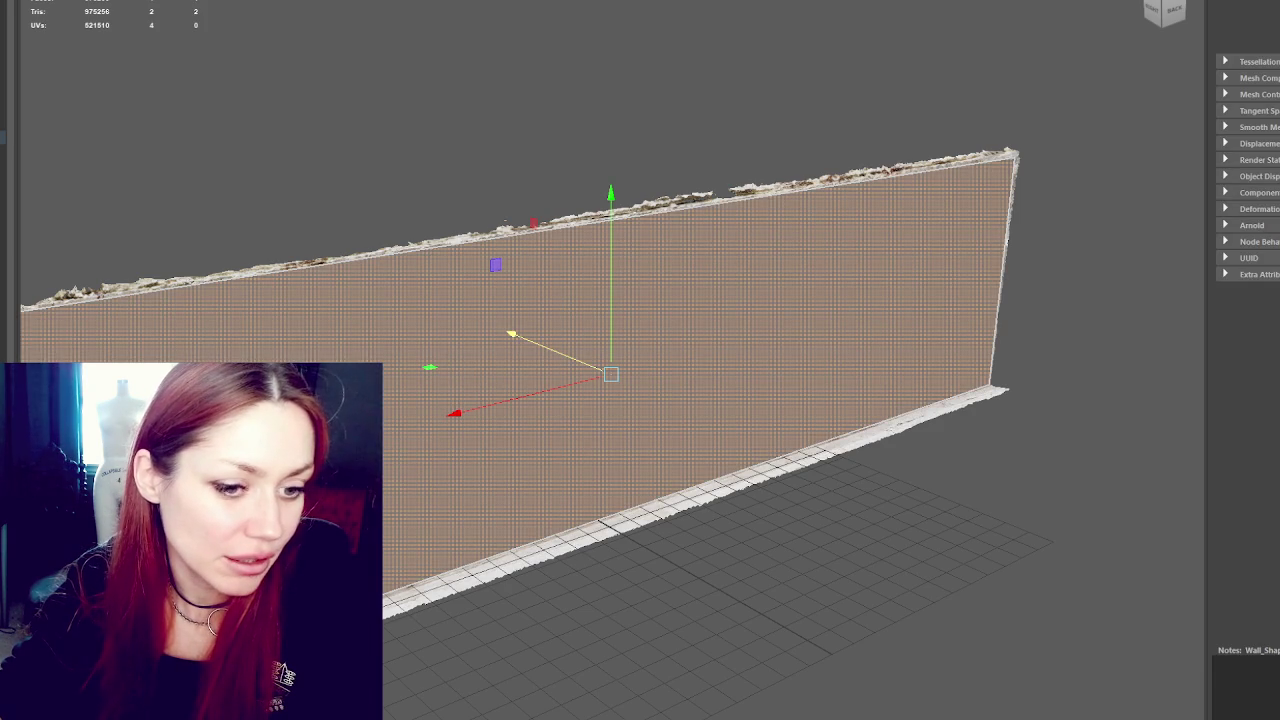
key("r")
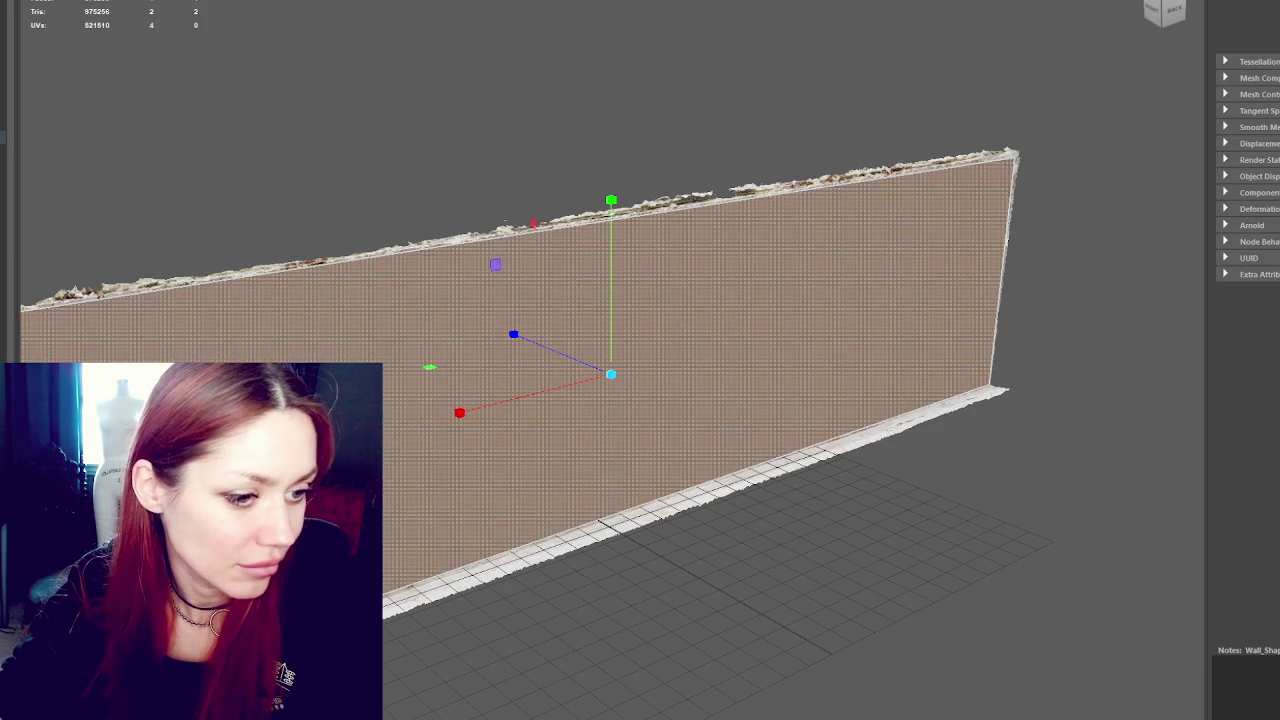
key("ctrl+z")
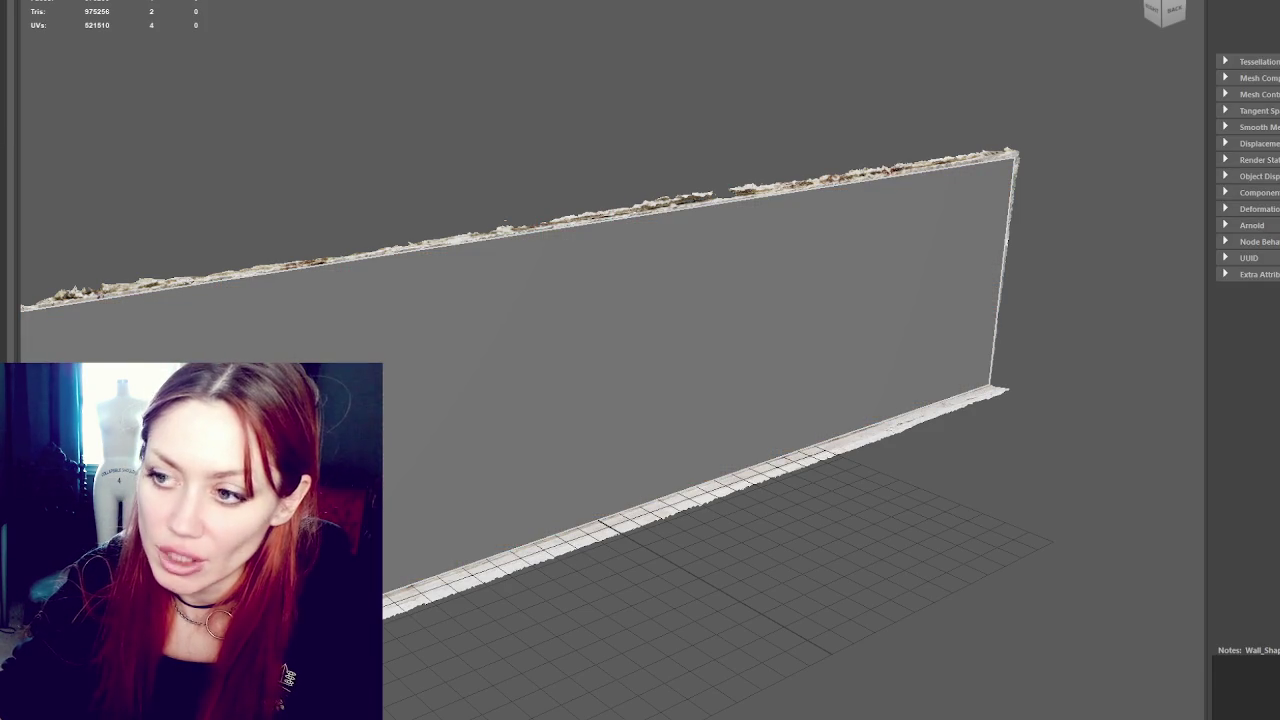
key("ctrl+z")
key("ctrl+z")
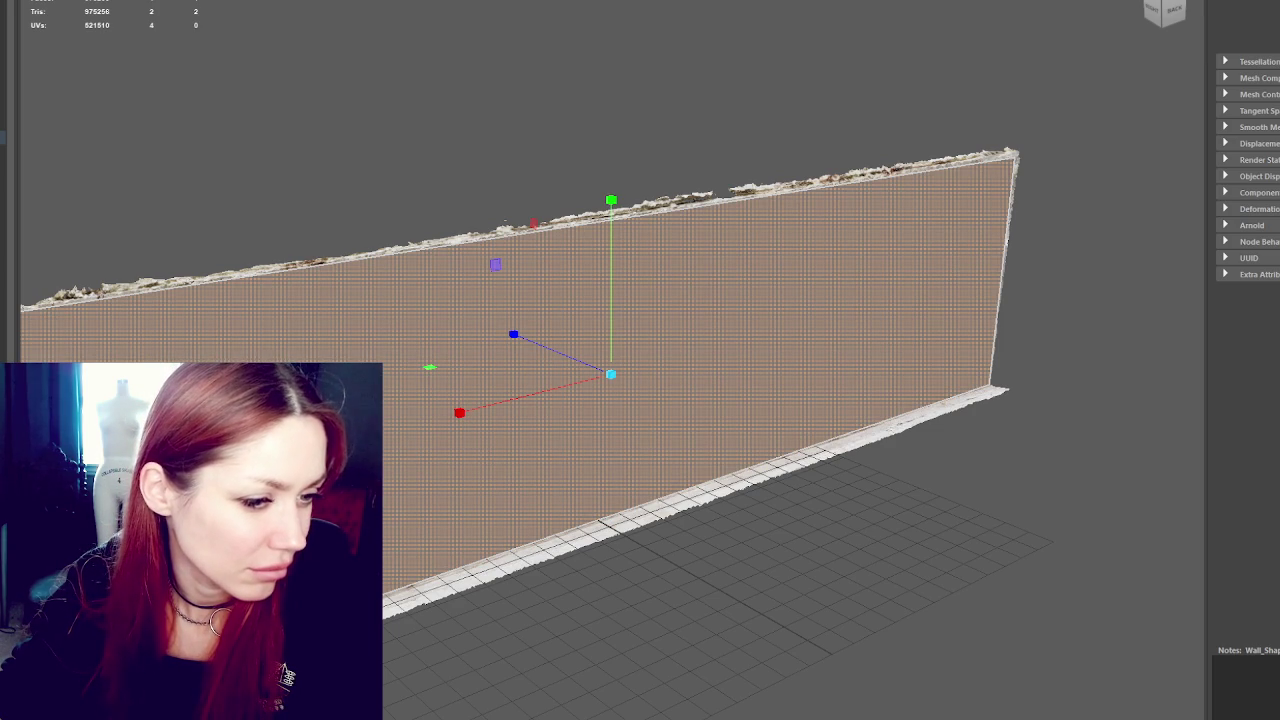
key("w")
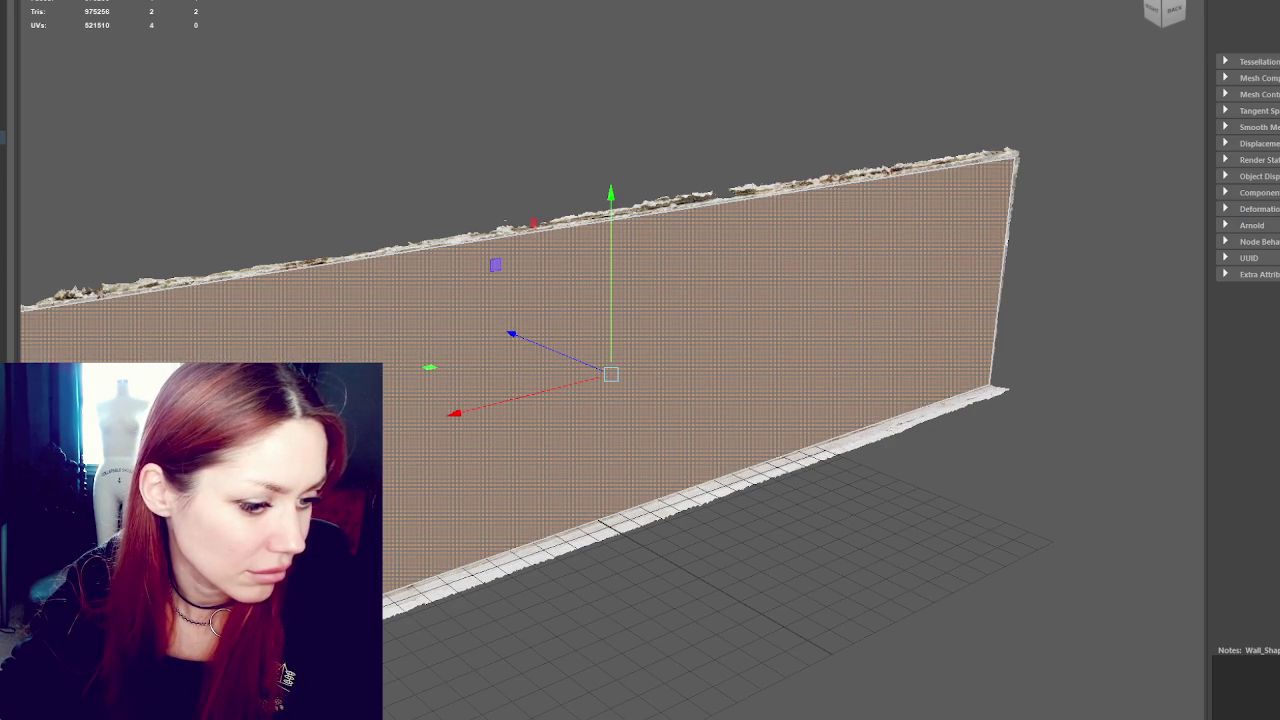
left_click(274, 100)
left_click(337, 329)
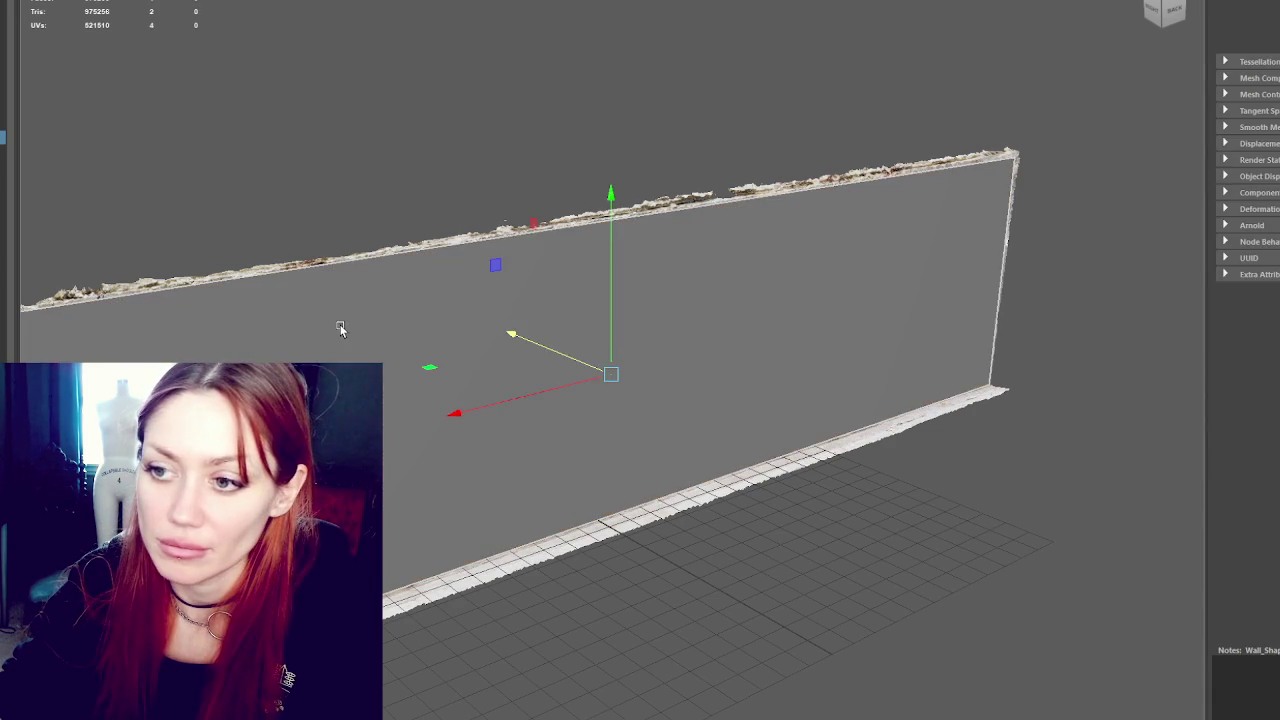
left_click(262, 180)
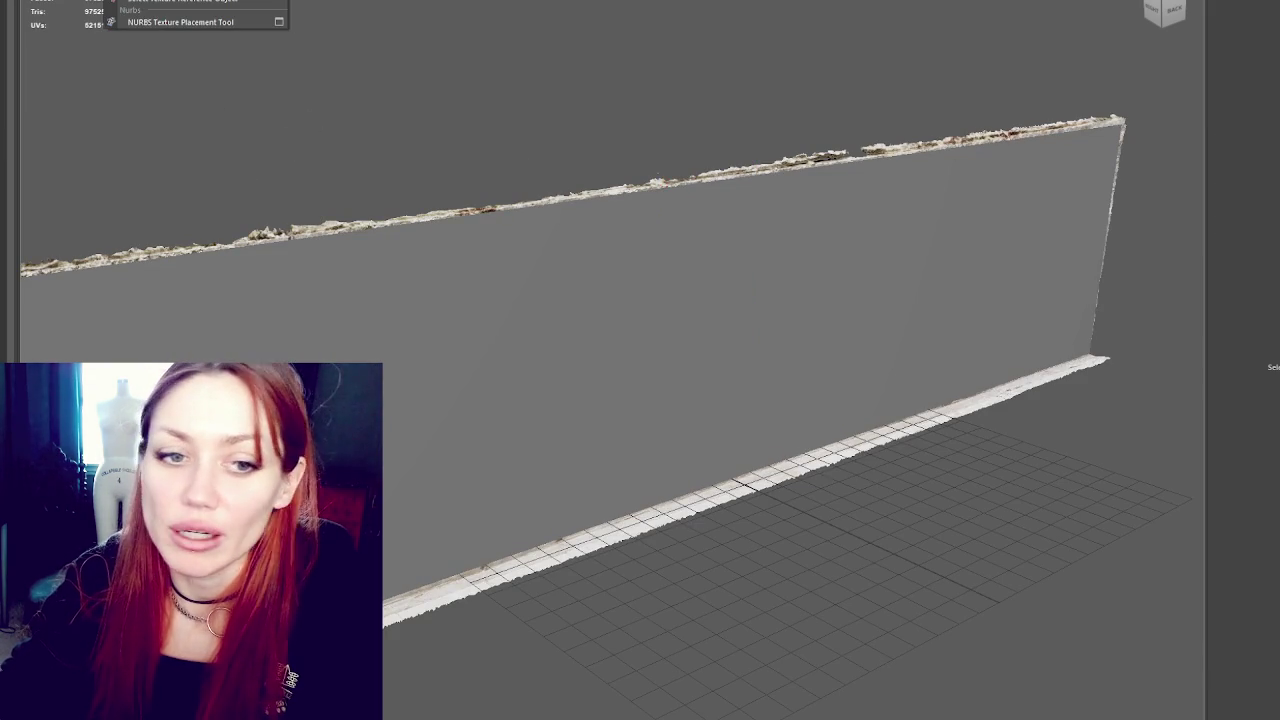
Replace the bake target with the wall plane Wall_Shape3 and set mesh_s6:MeshShape as source
key("Escape")
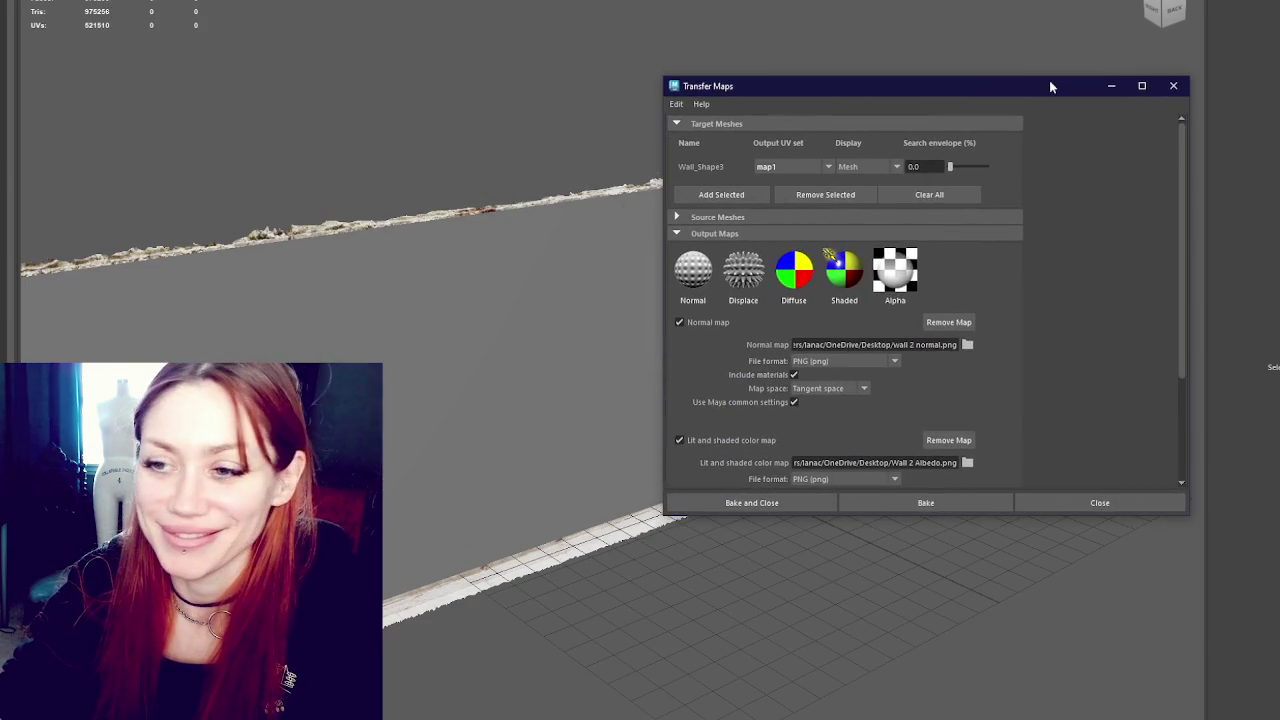
left_click(886, 195)
left_click(857, 200)
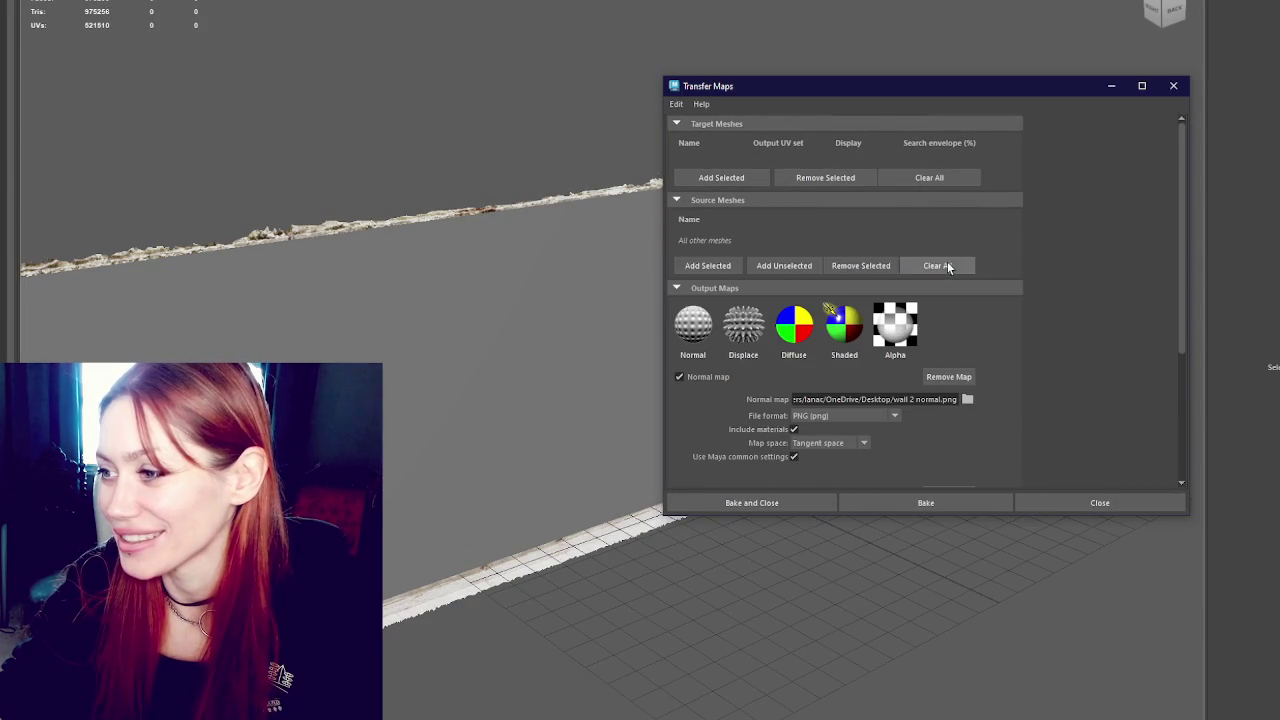
left_click(456, 160)
left_click(745, 178)
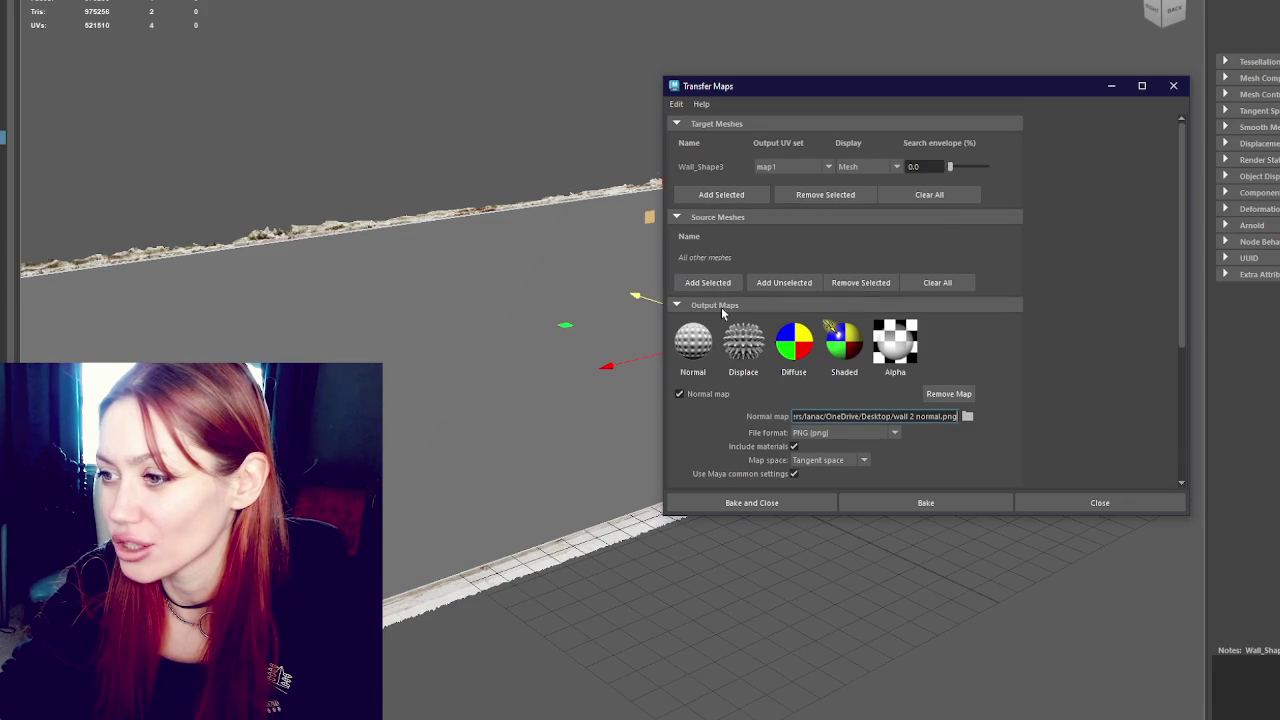
left_click(318, 220)
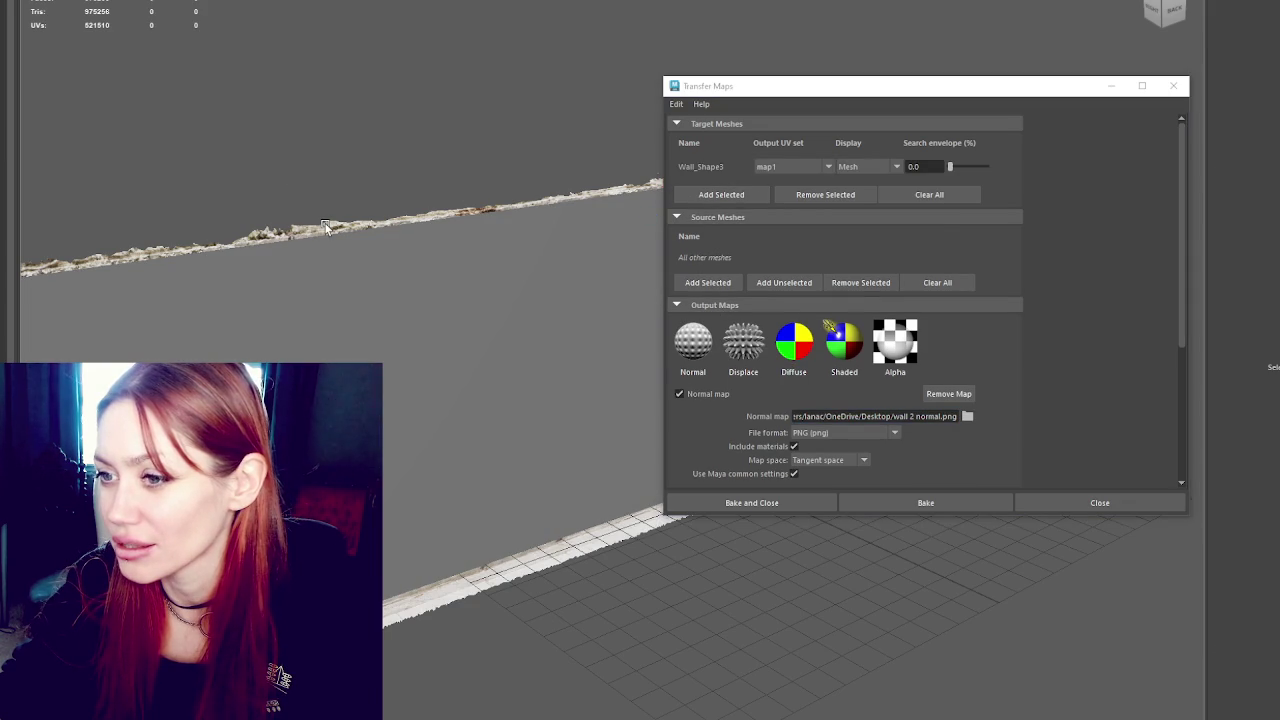
left_click(325, 228)
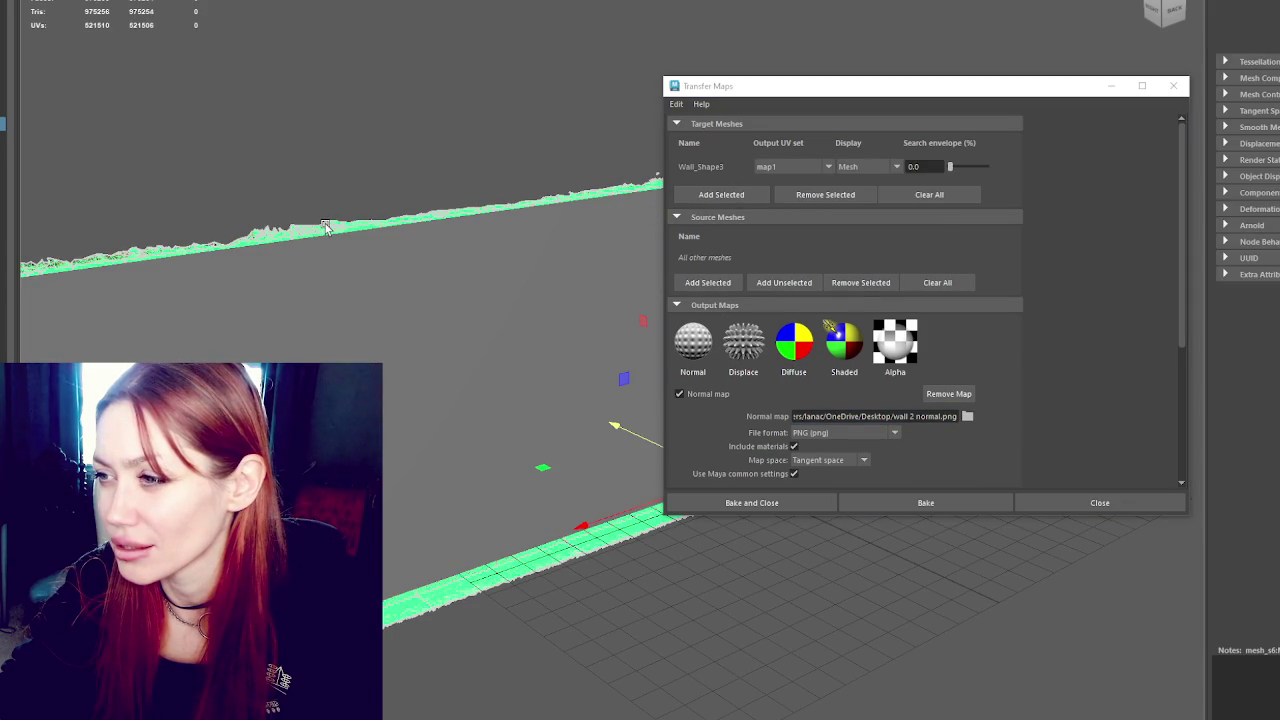
left_click(733, 283)
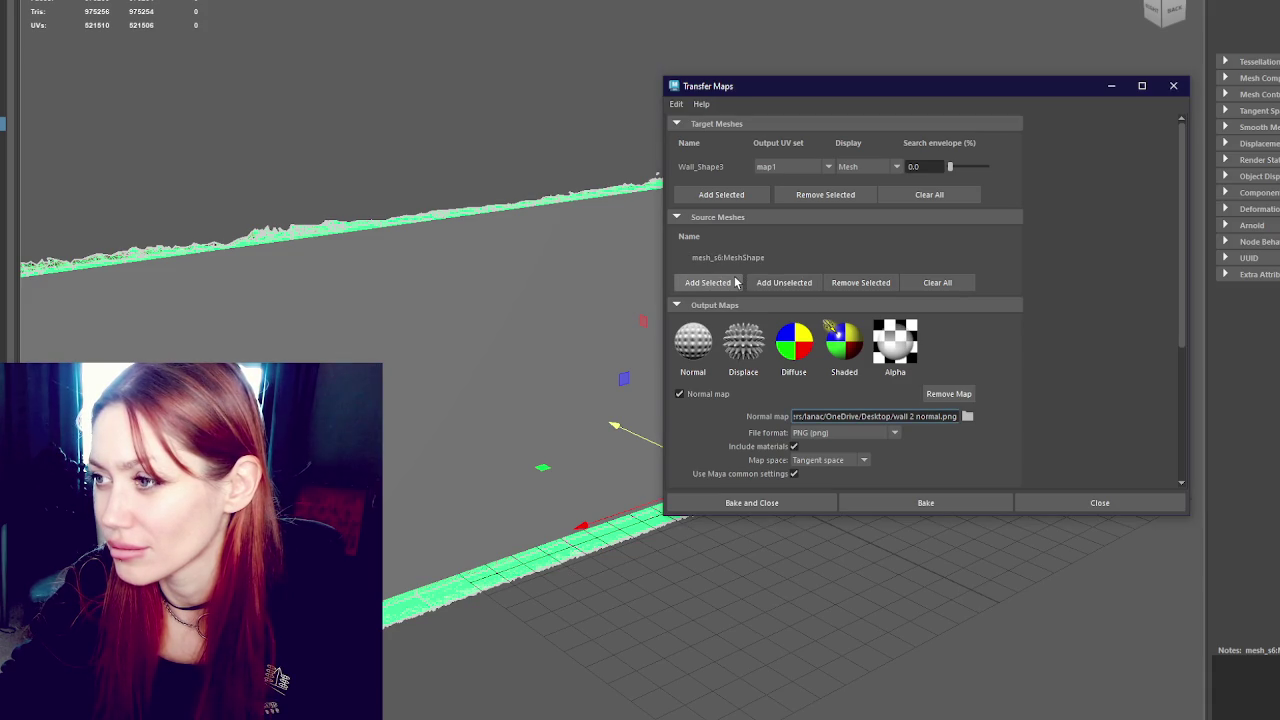
Review the 2048×2048 map size and advanced search options, then bake the normal and colour maps
scroll(840, 252, "down", 2)
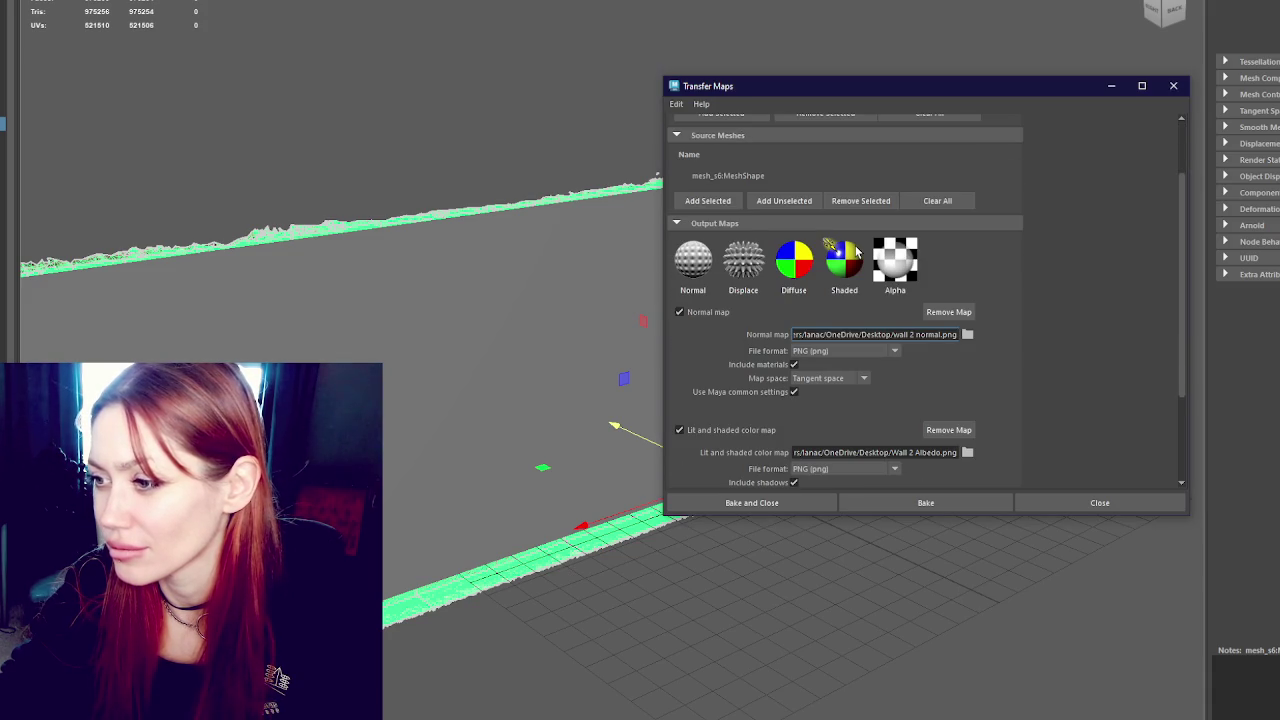
scroll(856, 252, "up", 2)
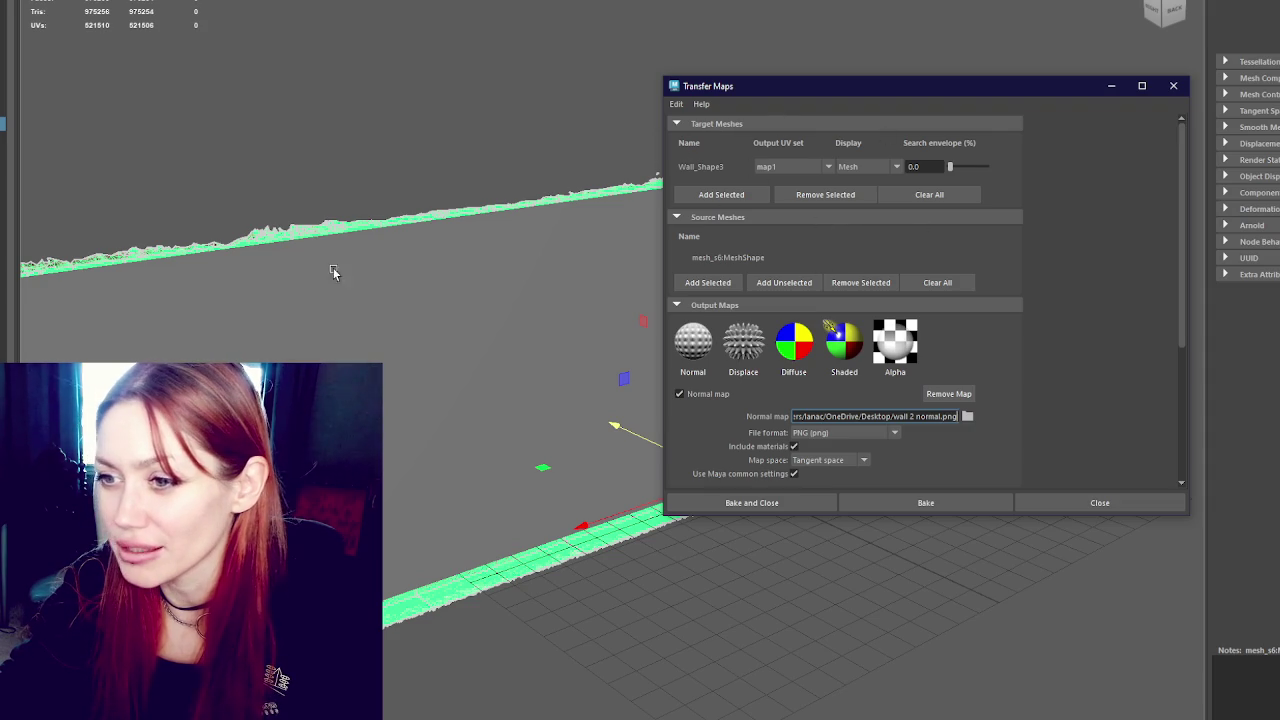
left_click(490, 175)
scroll(836, 240, "down", 5)
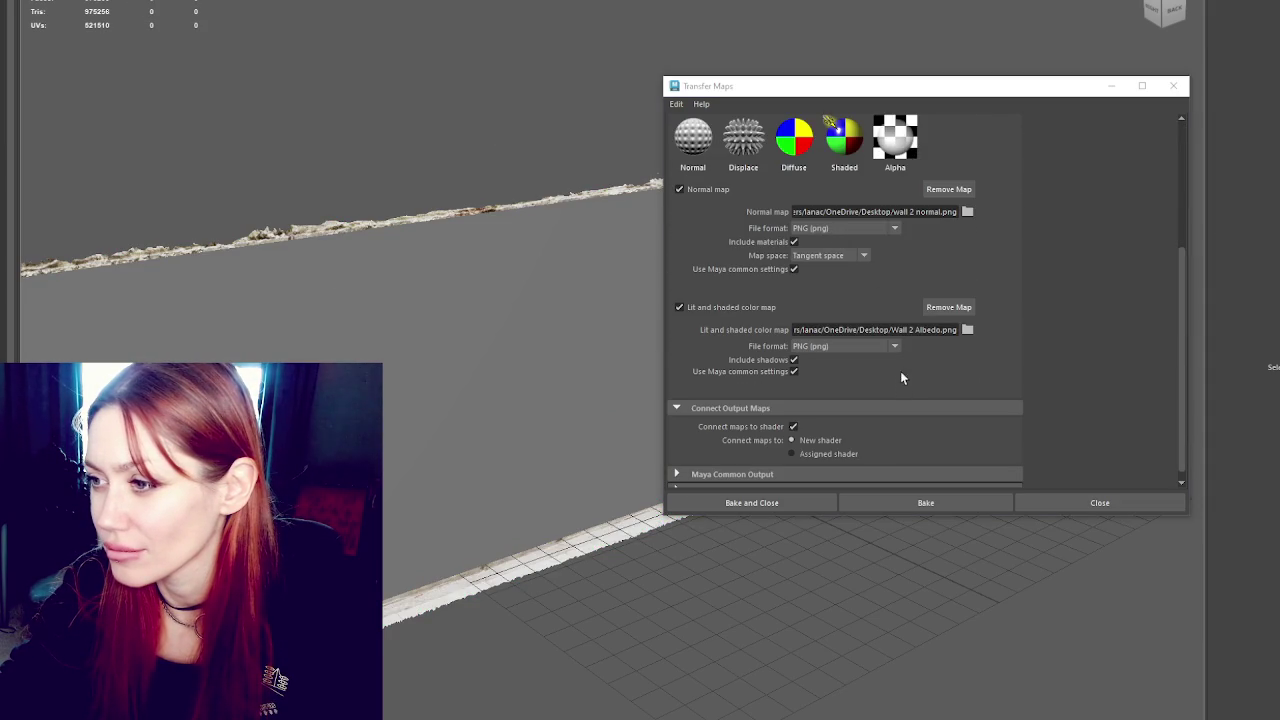
scroll(903, 370, "down", 1)
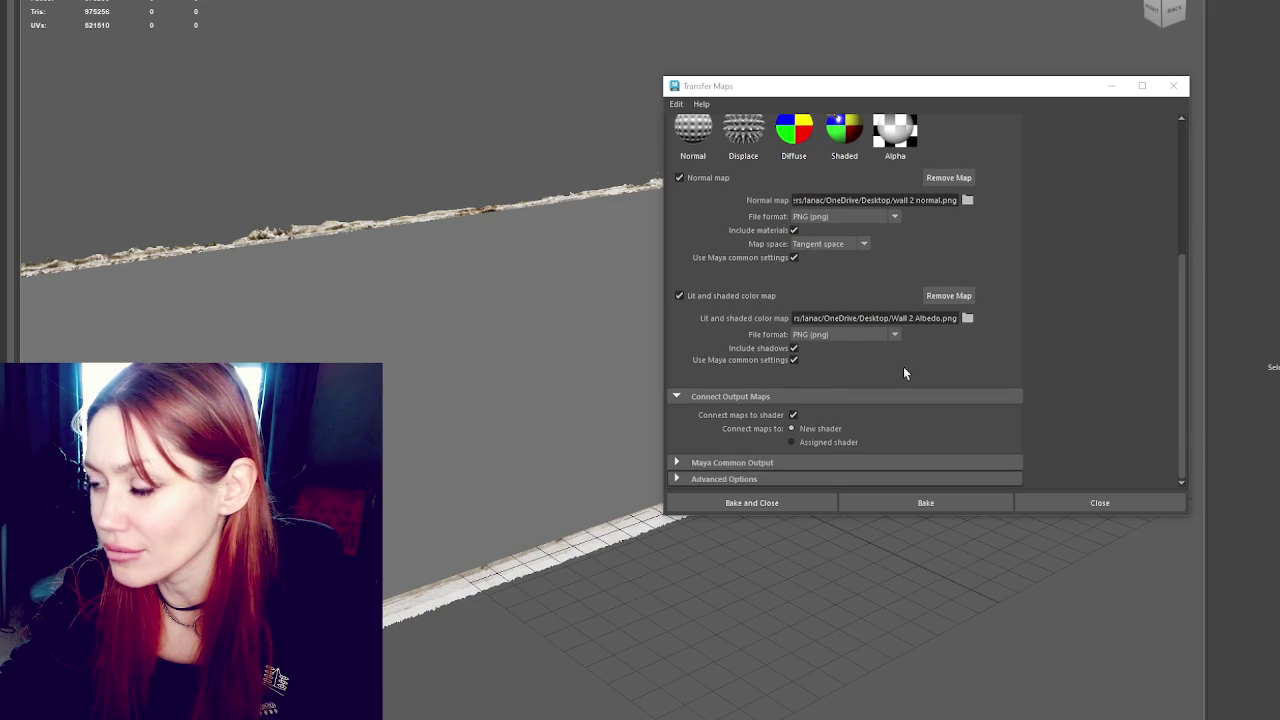
scroll(903, 370, "up", 4)
scroll(904, 368, "down", 3)
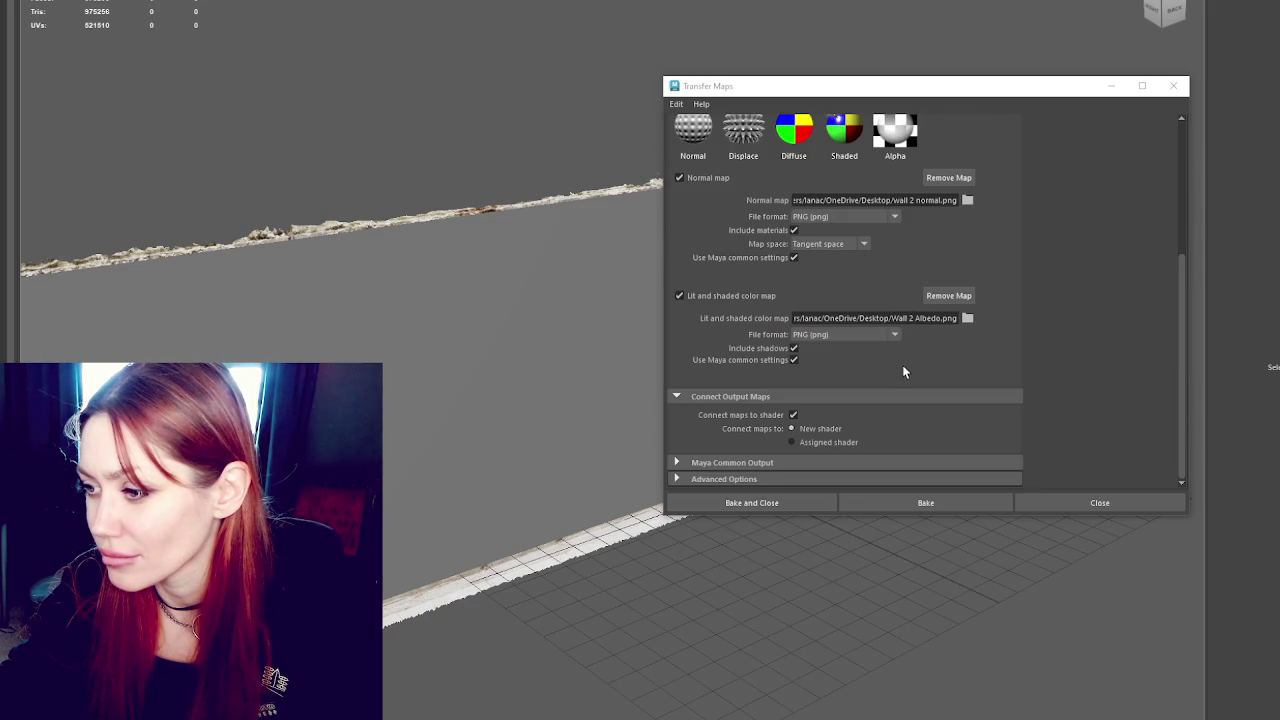
left_click(829, 461)
scroll(829, 459, "down", 3)
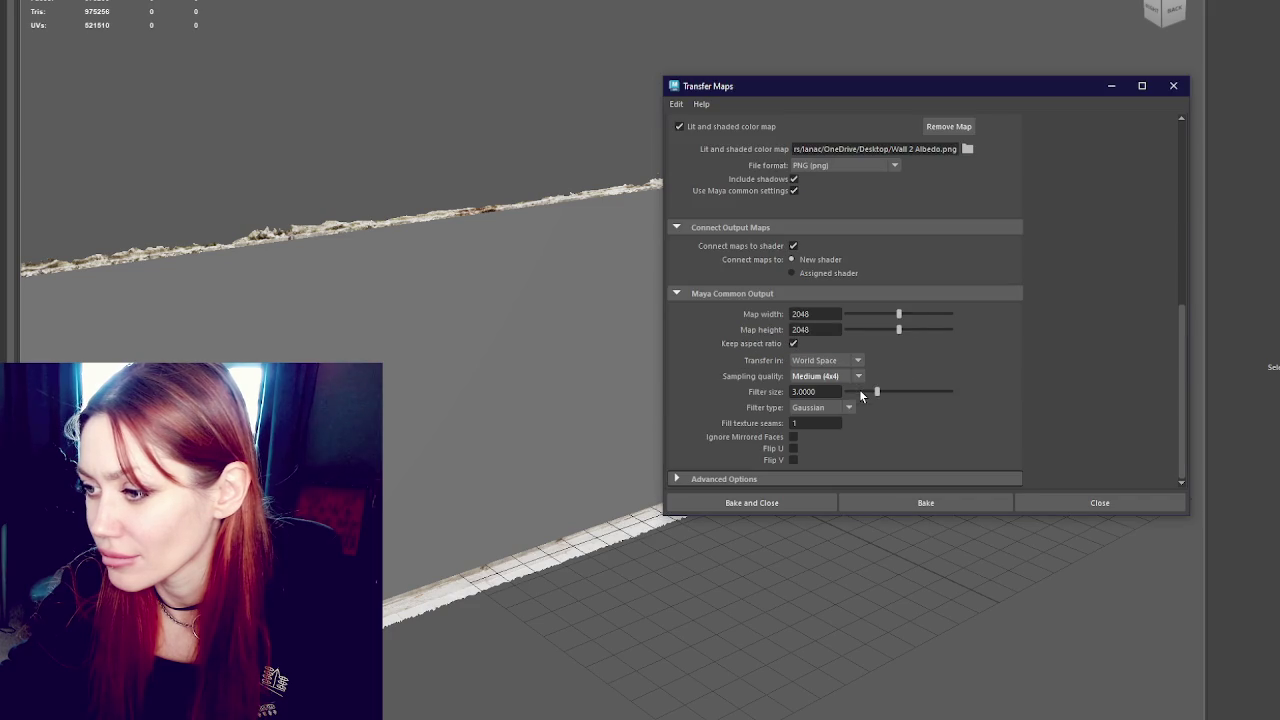
left_click(812, 478)
scroll(902, 399, "down", 2)
left_click(747, 497)
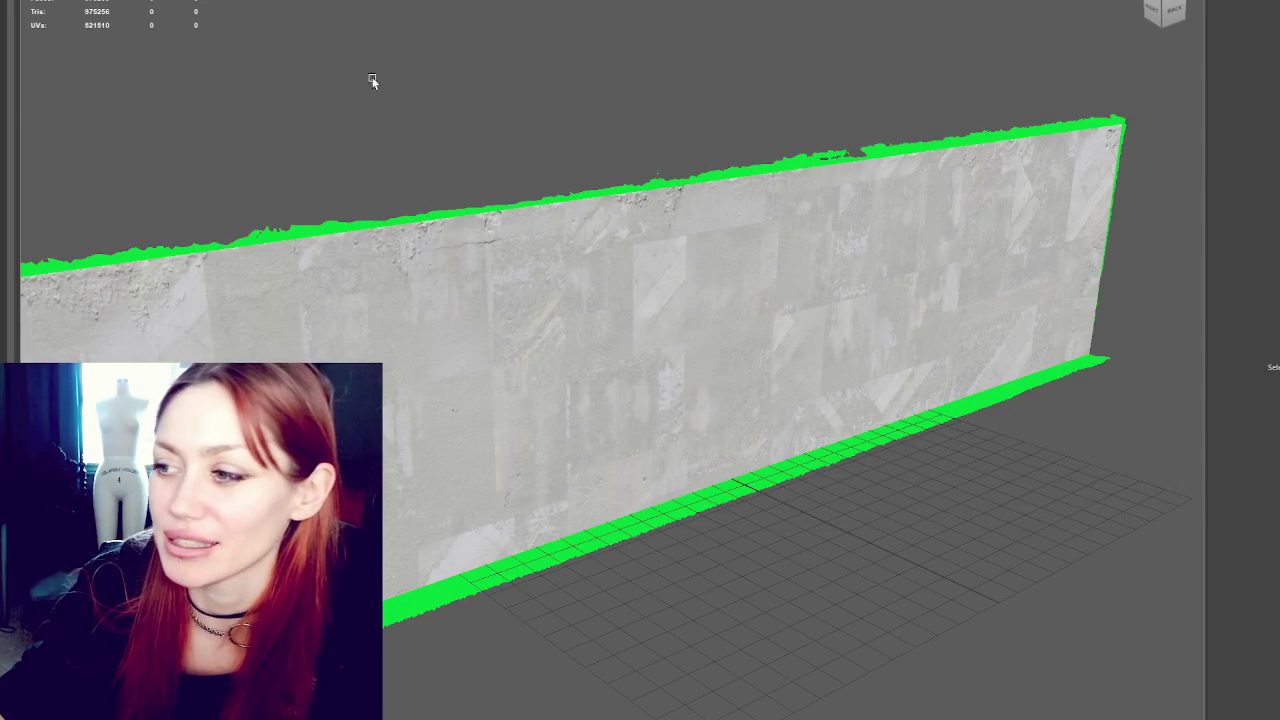
left_click(530, 320)
left_click(546, 205)
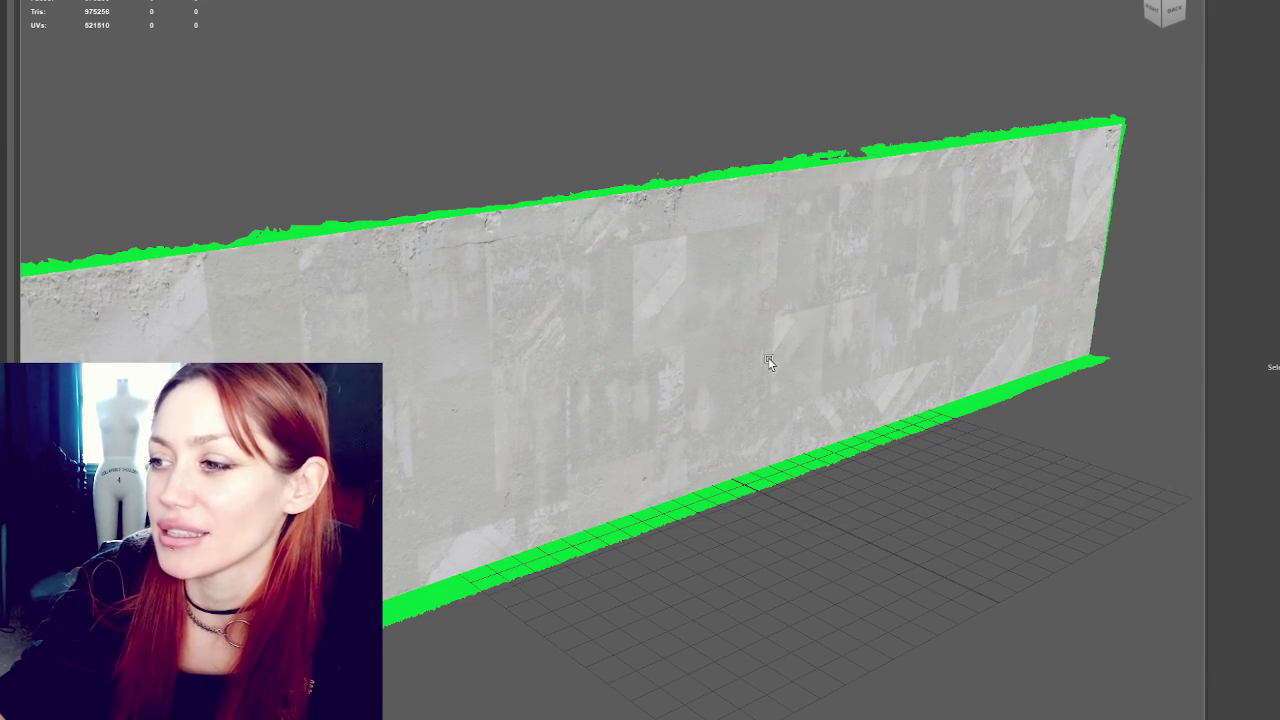
mouse_move(986, 520)
left_mouse_down("alt")
mouse_move(709, 531)
mouse_move(565, 480)
mouse_move(449, 489)
mouse_move(658, 371)
mouse_move(811, 379)
mouse_move(856, 395)
mouse_move(777, 369)
mouse_move(521, 390)
mouse_move(409, 380)
mouse_move(823, 374)
mouse_move(760, 374)
mouse_move(810, 371)
mouse_move(786, 380)
mouse_move(640, 346)
left_mouse_up("alt")
left_click(658, 371)
mouse_move(760, 353)
left_mouse_down("alt")
mouse_move(860, 374)
mouse_move(874, 363)
mouse_move(743, 243)
left_mouse_up("alt")
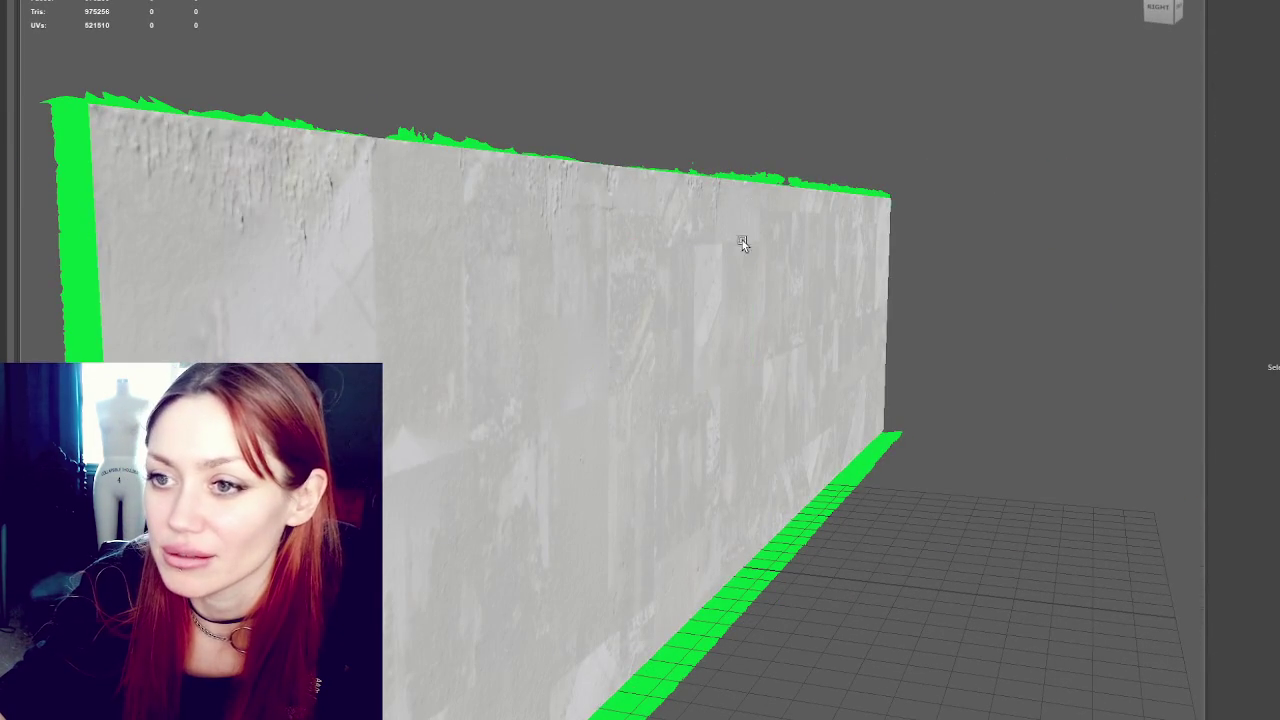
mouse_move(1089, 323)
left_mouse_down("alt")
mouse_move(1103, 326)
mouse_move(1040, 348)
mouse_move(949, 263)
mouse_move(726, 251)
mouse_move(789, 256)
mouse_move(780, 269)
mouse_move(891, 263)
mouse_move(917, 289)
mouse_move(789, 326)
left_mouse_up("alt")
scroll(916, 293, "down", 3)
scroll(908, 291, "up", 5)
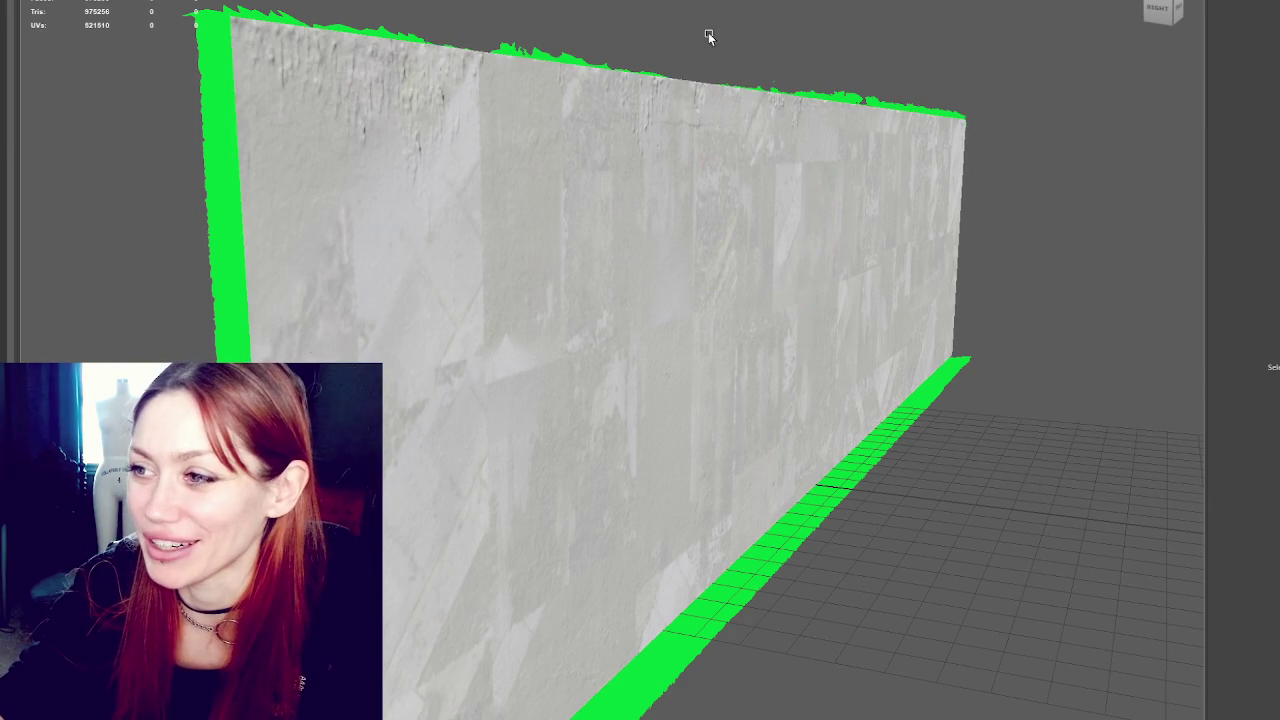
mouse_move(771, 69)
left_mouse_down("alt")
mouse_move(800, 94)
mouse_move(845, 90)
mouse_move(874, 57)
mouse_move(966, 151)
mouse_move(951, 131)
mouse_move(745, 126)
left_mouse_up("alt")
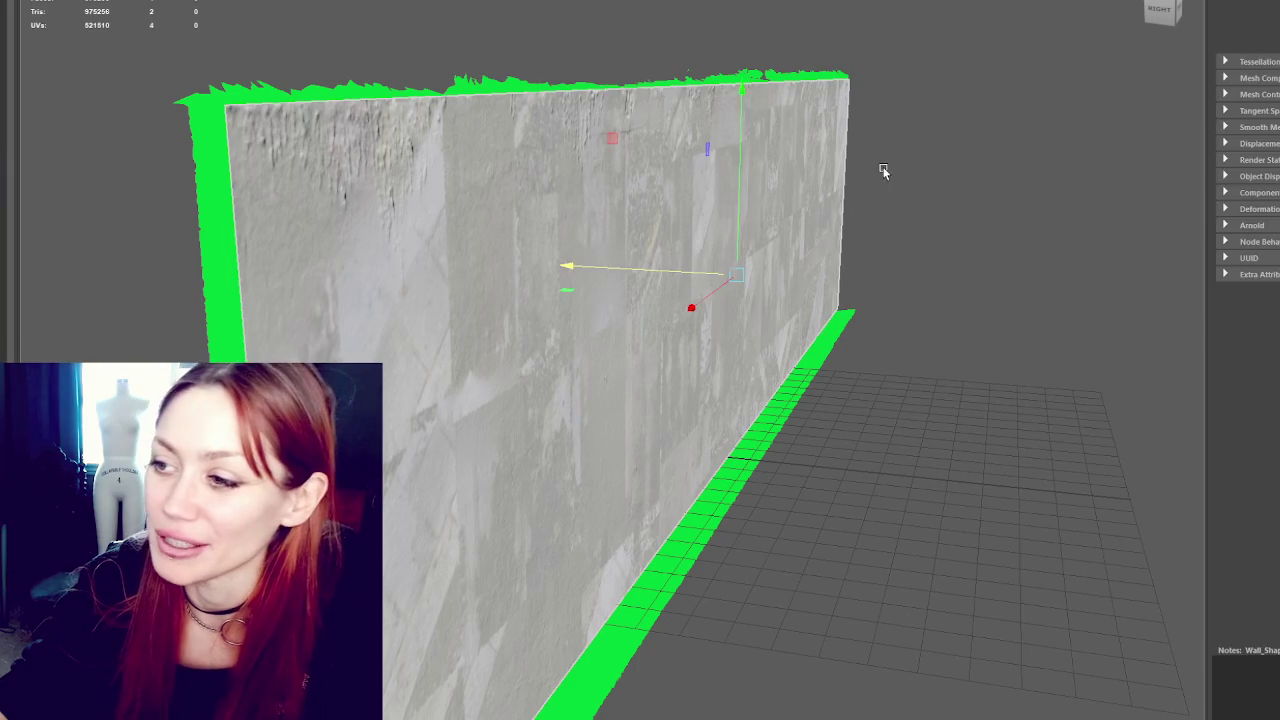
mouse_move(931, 249)
left_mouse_down("alt")
mouse_move(1057, 266)
mouse_move(857, 261)
left_mouse_up("alt")
scroll(845, 257, "down", 3)
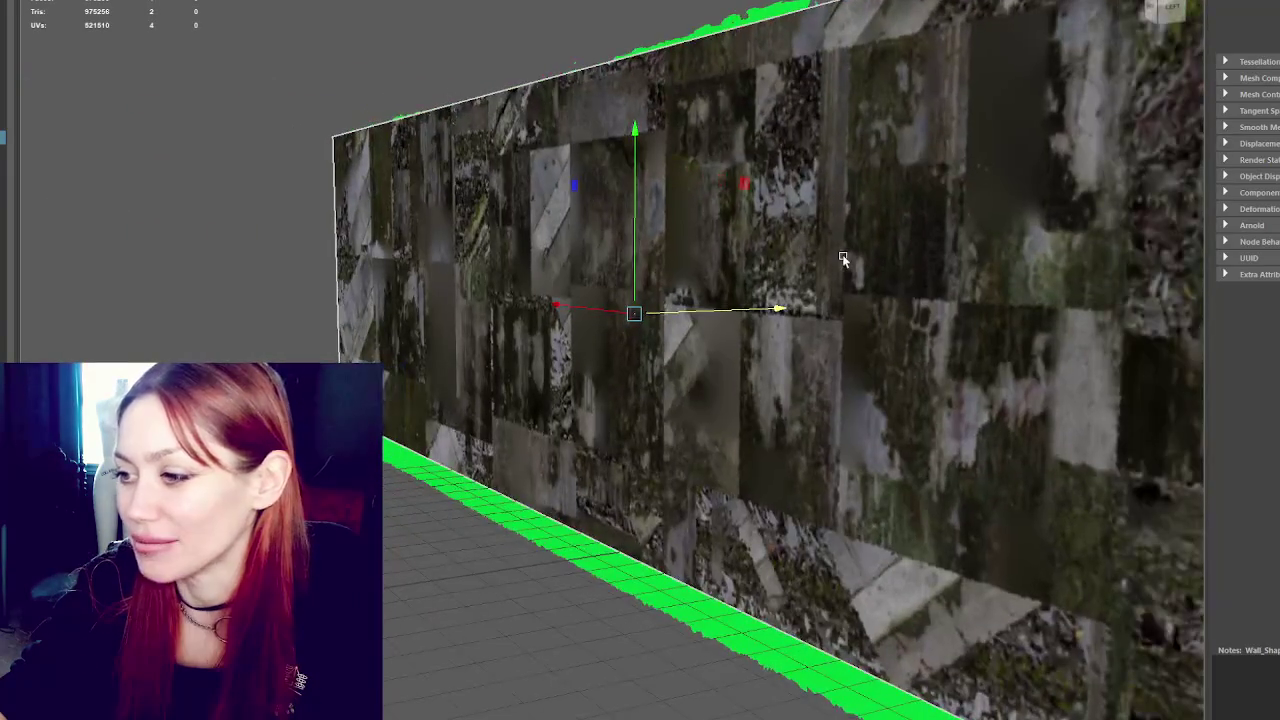
scroll(850, 258, "up", 4)
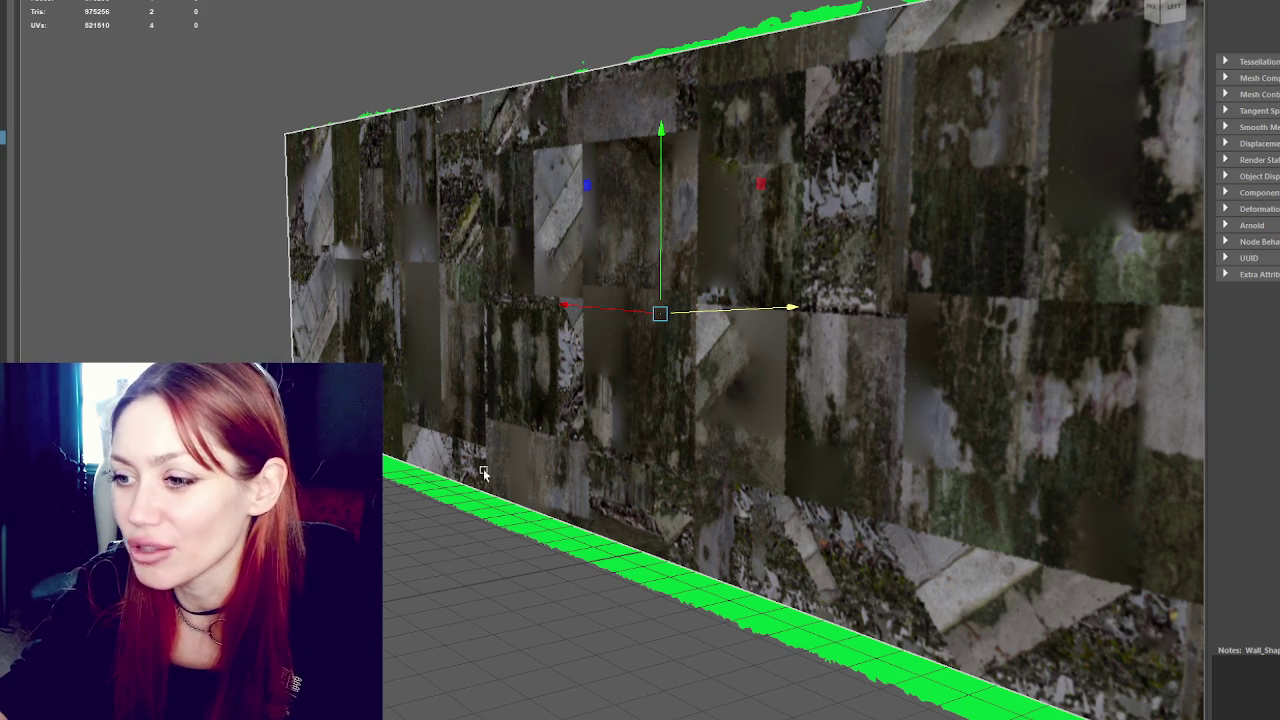
left_click(668, 98)
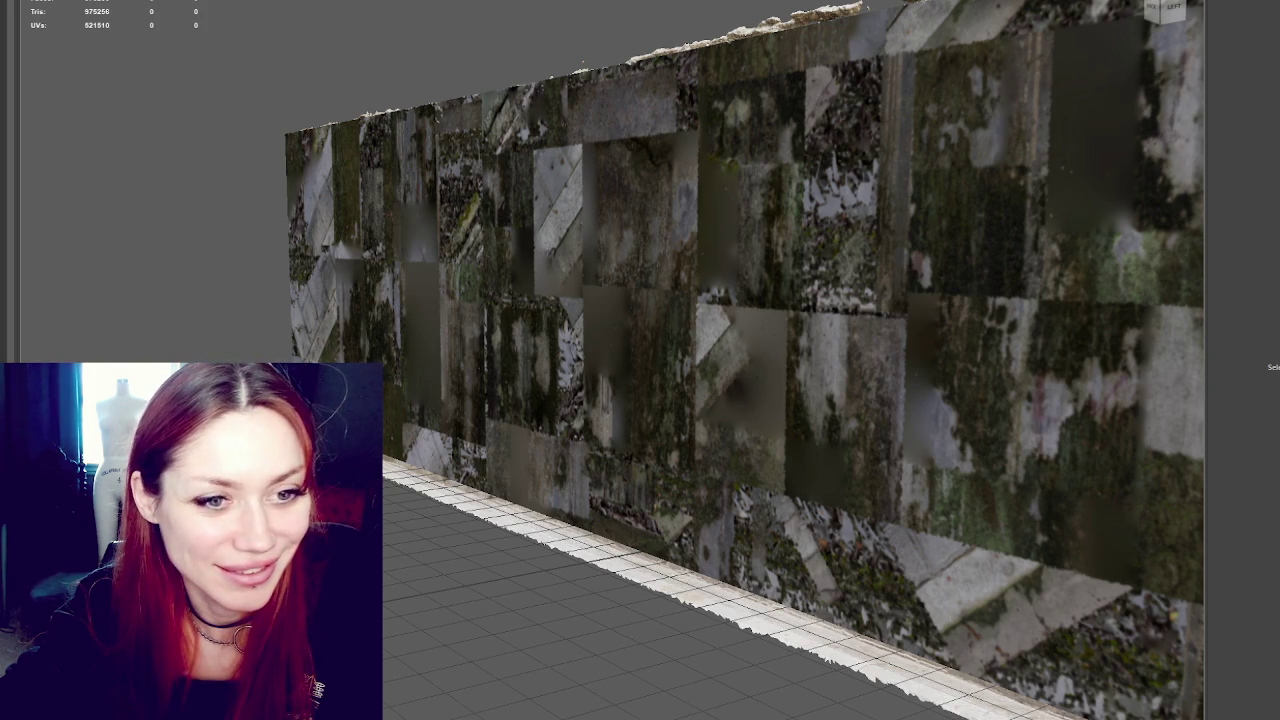
left_click(4, 83)
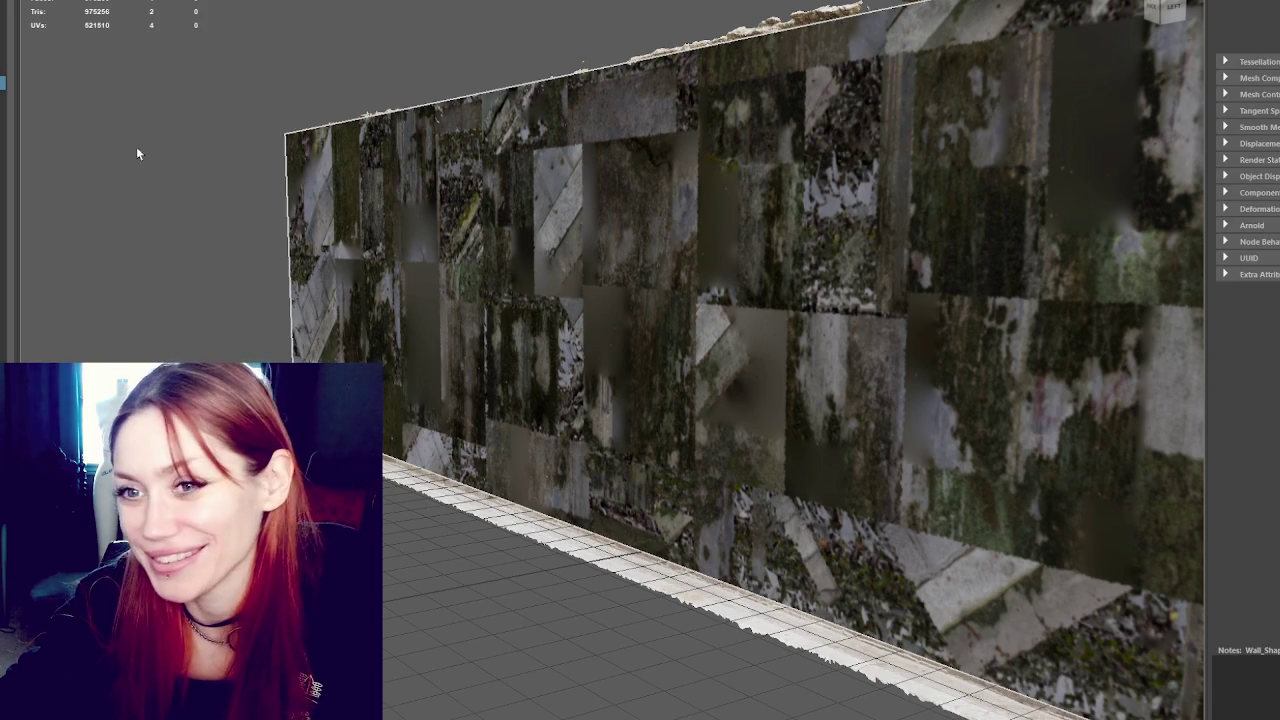
key("f")
mouse_move(629, 71)
left_mouse_down("alt")
mouse_move(457, 120)
mouse_move(663, 123)
mouse_move(653, 118)
mouse_move(766, 77)
mouse_move(729, 117)
mouse_move(771, 117)
mouse_move(549, 117)
mouse_move(694, 117)
mouse_move(783, 89)
mouse_move(571, 94)
mouse_move(746, 97)
left_mouse_up("alt")
scroll(740, 117, "up", 5)
scroll(714, 131, "down", 5)
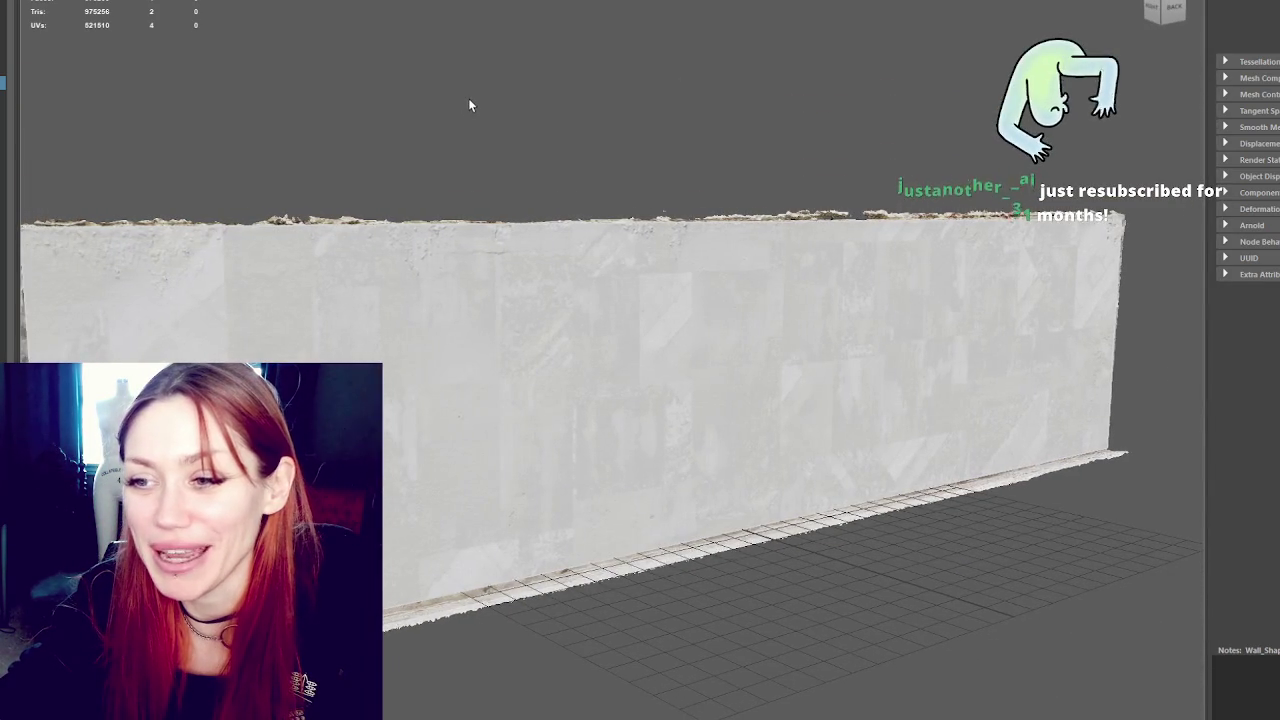
scroll(468, 100, "up", 4)
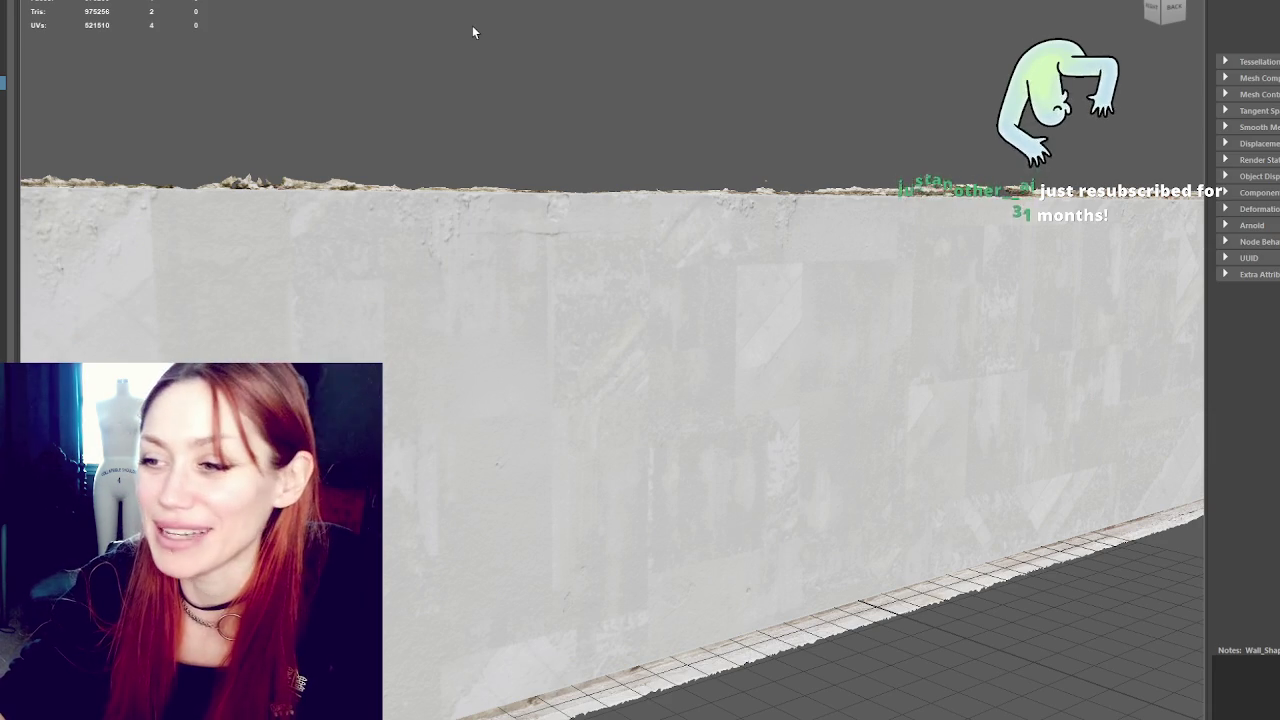
left_click_drag(432, 246, 831, 264)
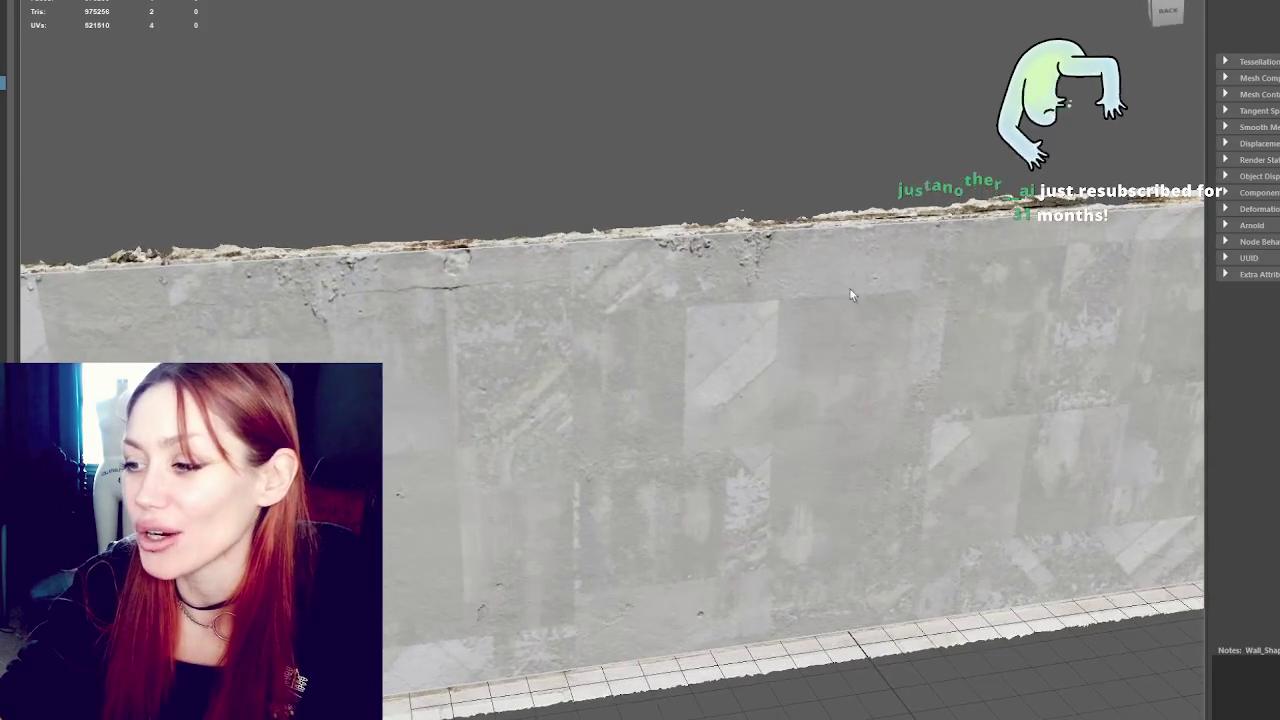
left_click(586, 143)
mouse_move(586, 143)
left_mouse_down()
mouse_move(824, 202)
mouse_move(948, 192)
left_mouse_up()
left_click(811, 285)
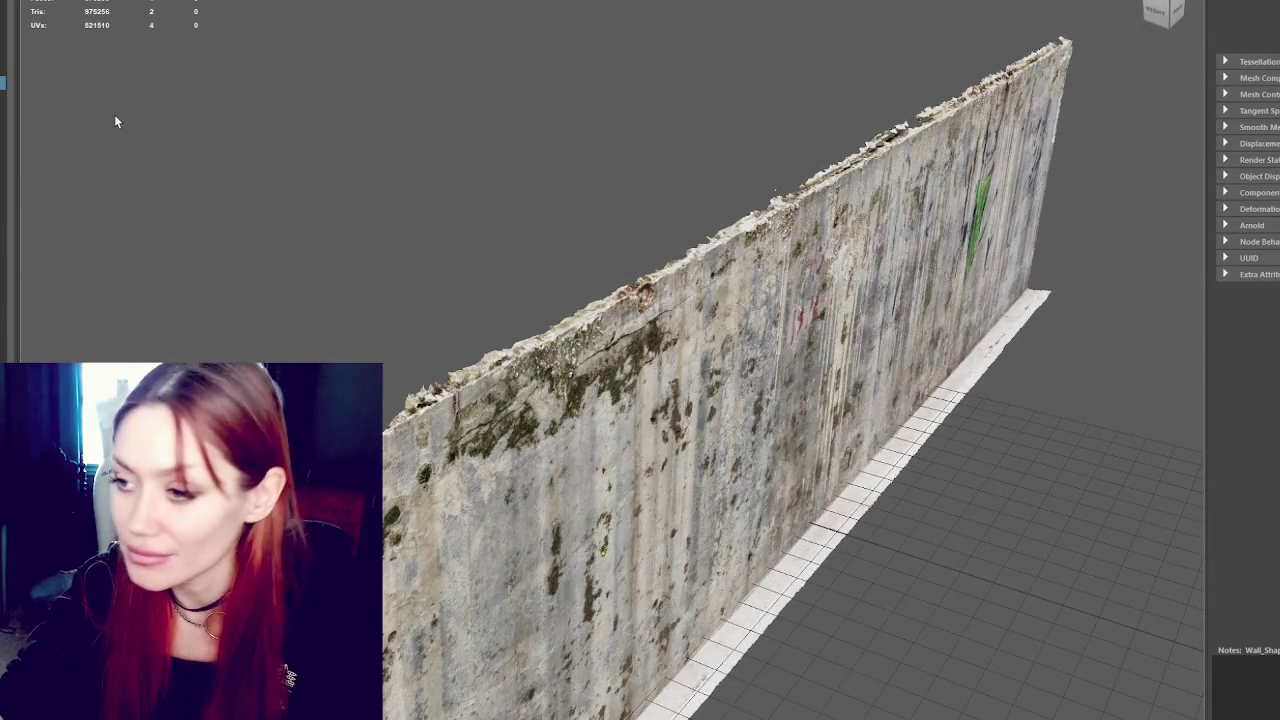
scroll(579, 220, "up", 3)
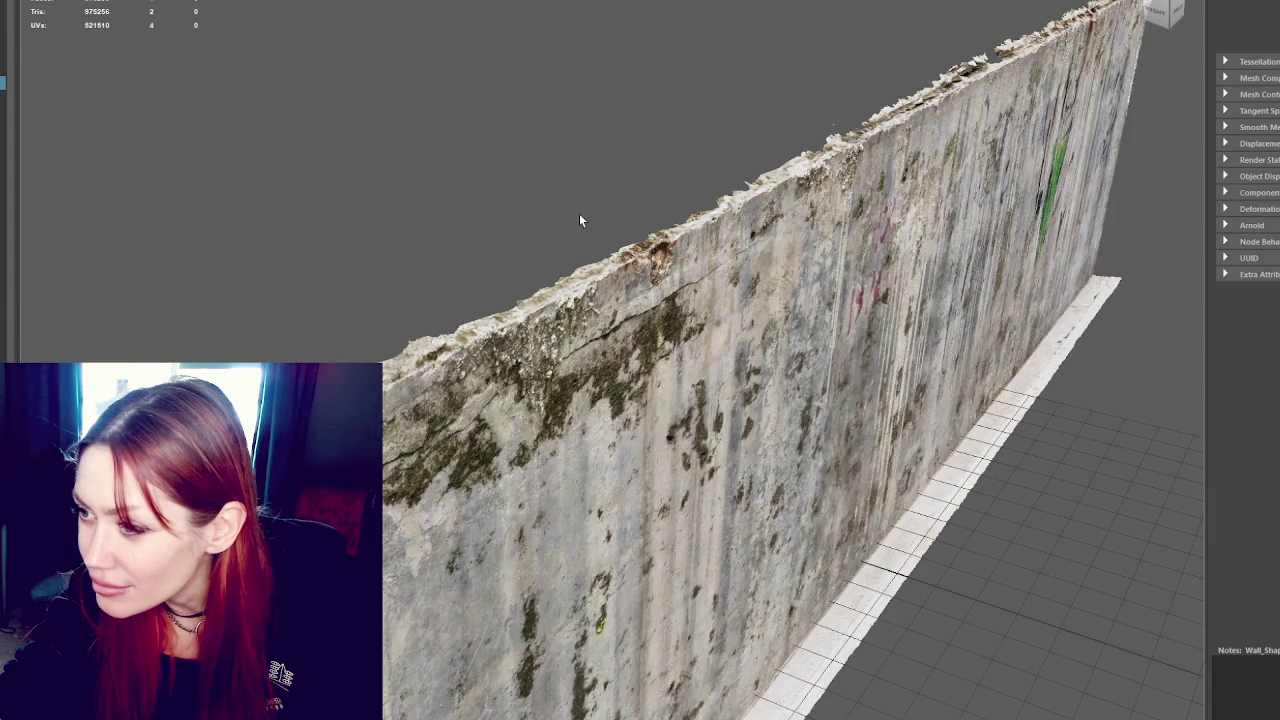
mouse_move(608, 240)
left_mouse_down()
mouse_move(566, 217)
mouse_move(581, 226)
left_mouse_up()
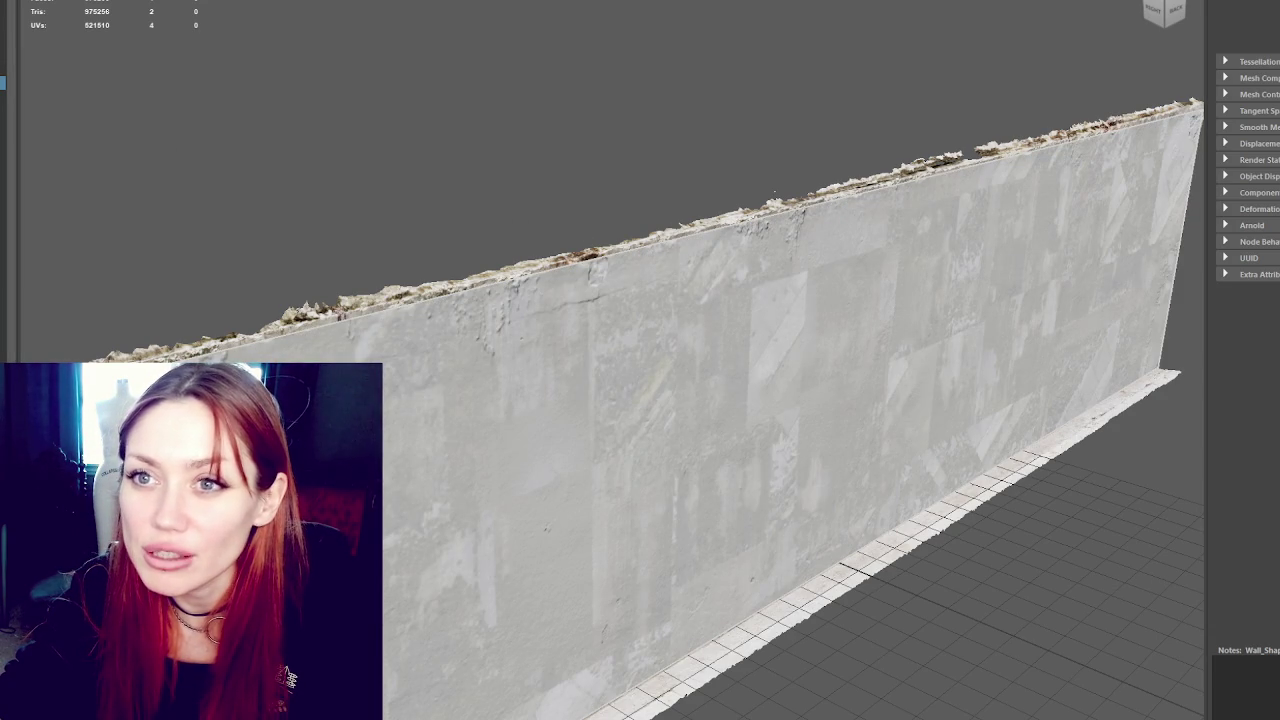
left_click(120, 2)
Add the high-poly scan as source mesh and re-add Wall_Shape3 as the target, displayed as Mesh
left_click(110, 2)
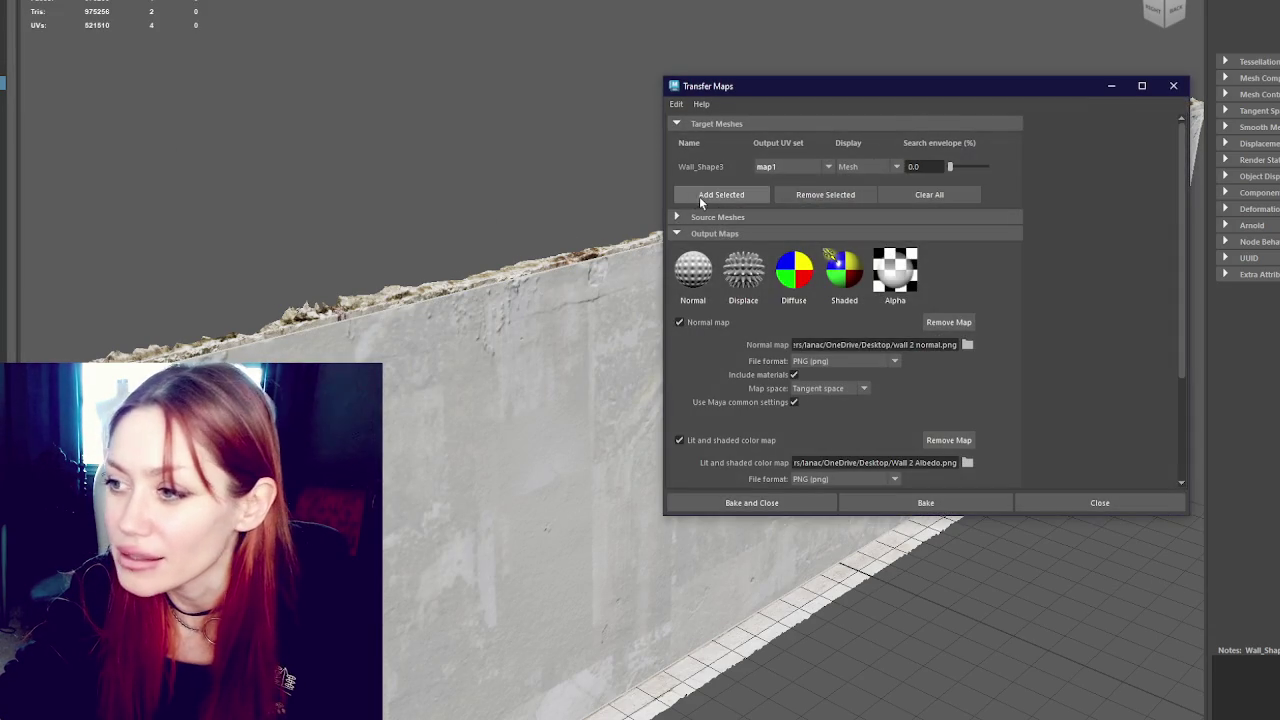
left_click(729, 233)
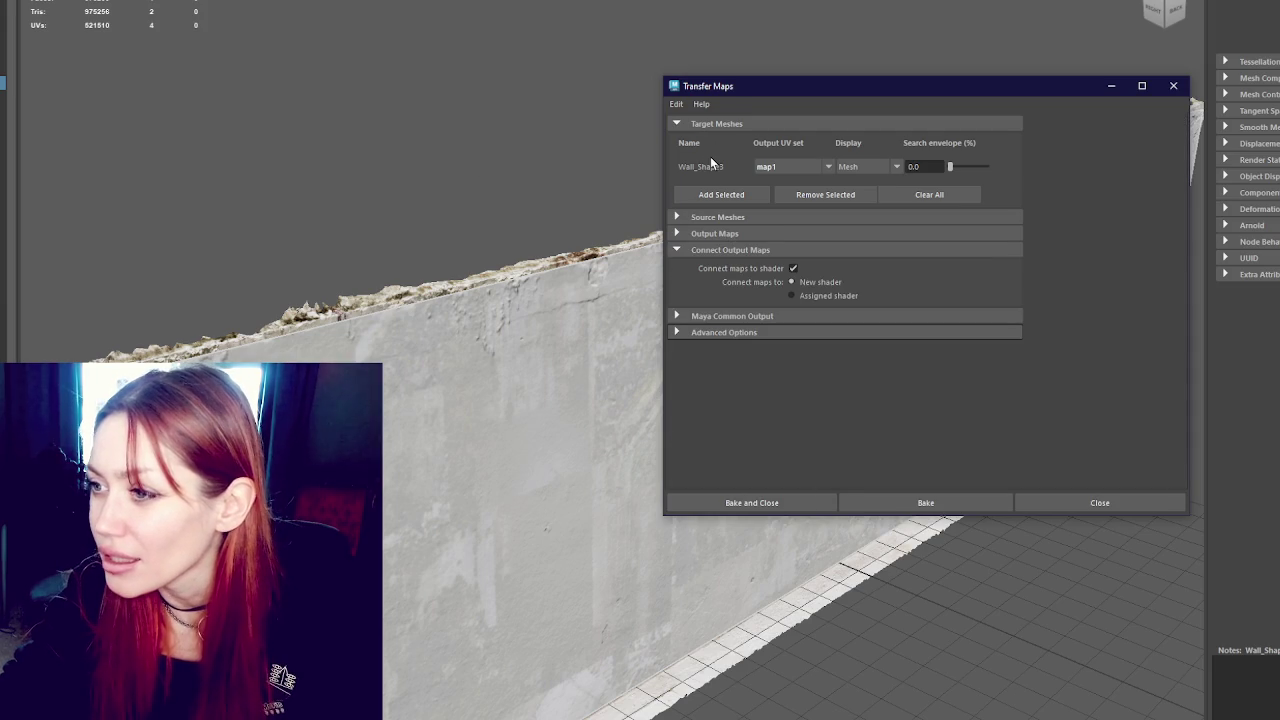
left_click(712, 217)
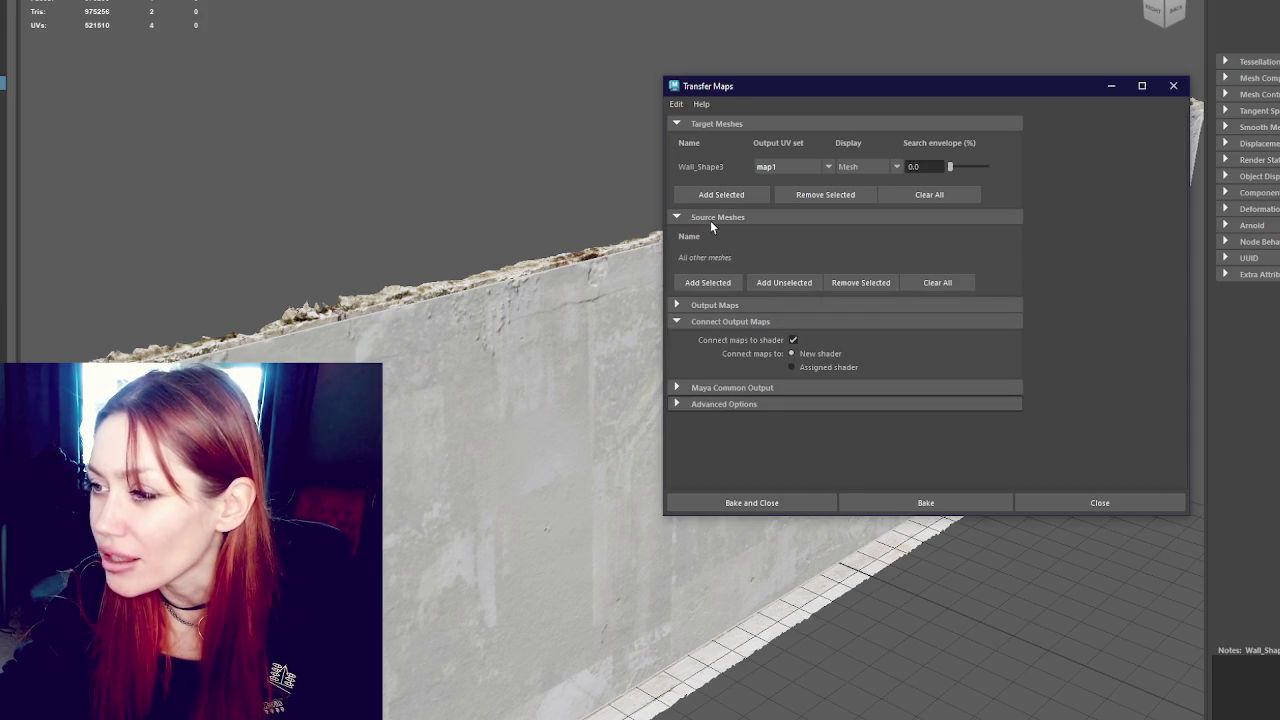
left_click(627, 318)
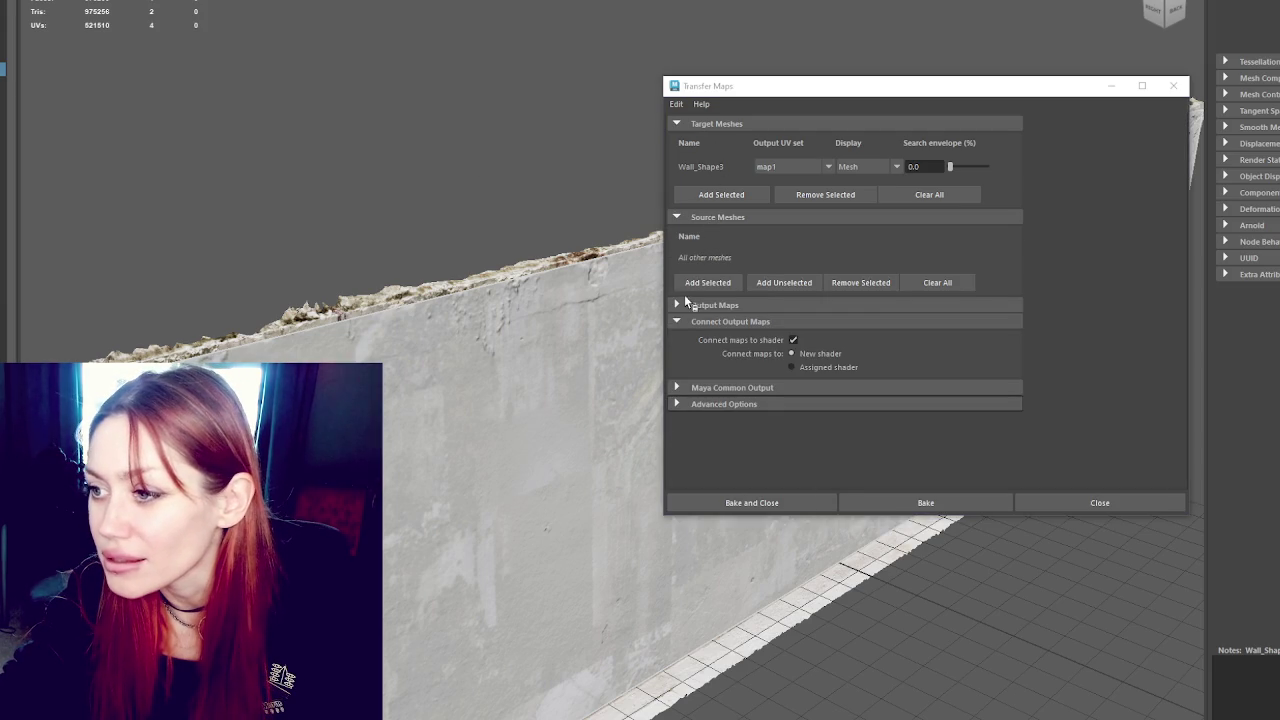
left_click(708, 284)
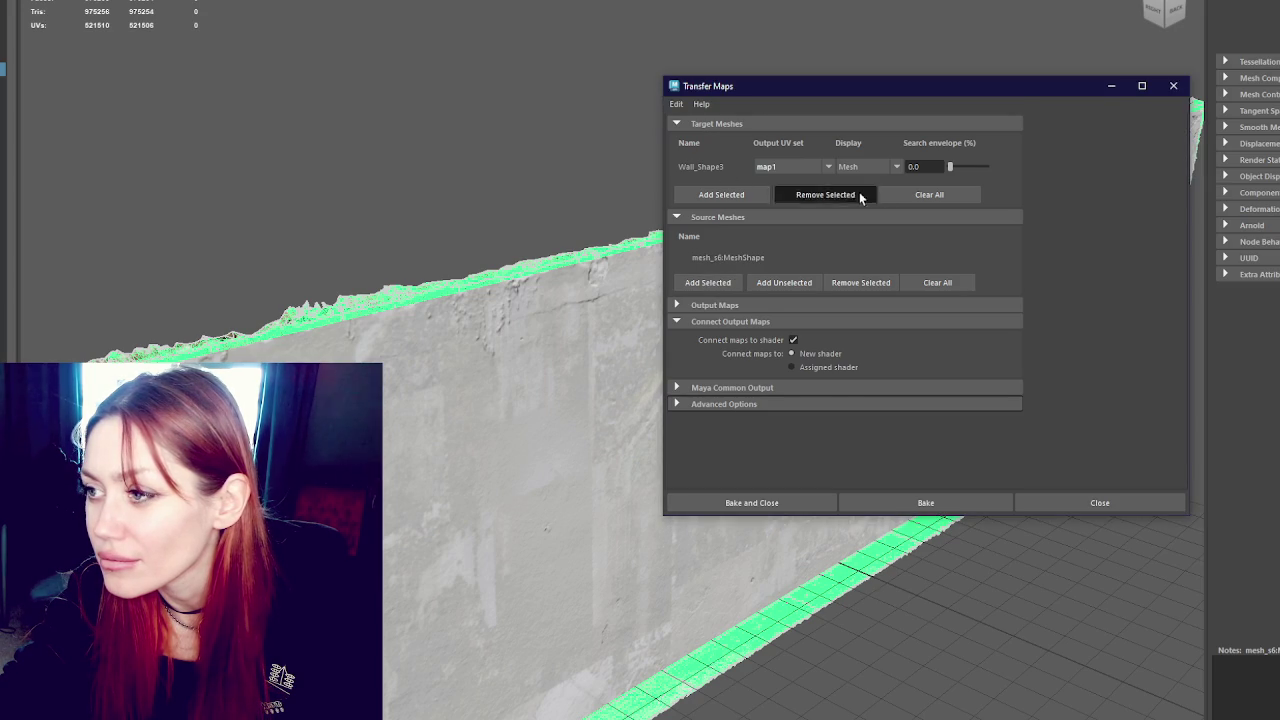
left_click(945, 194)
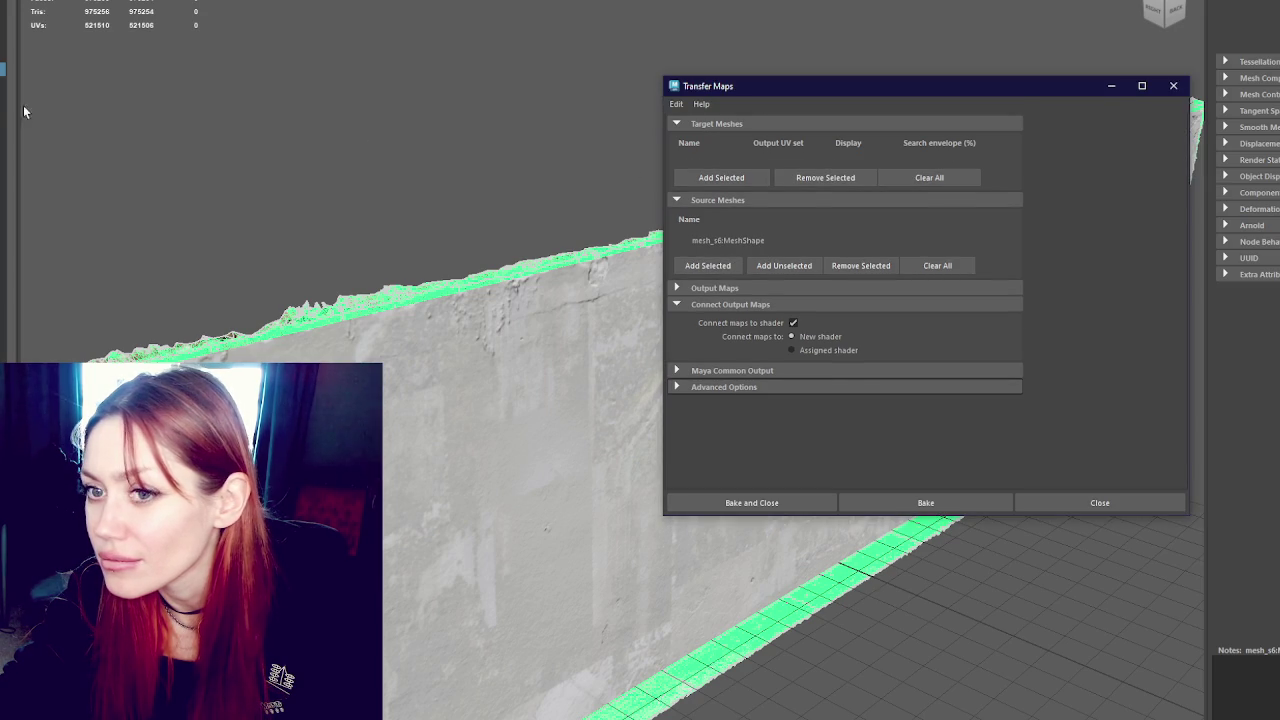
left_click(739, 174)
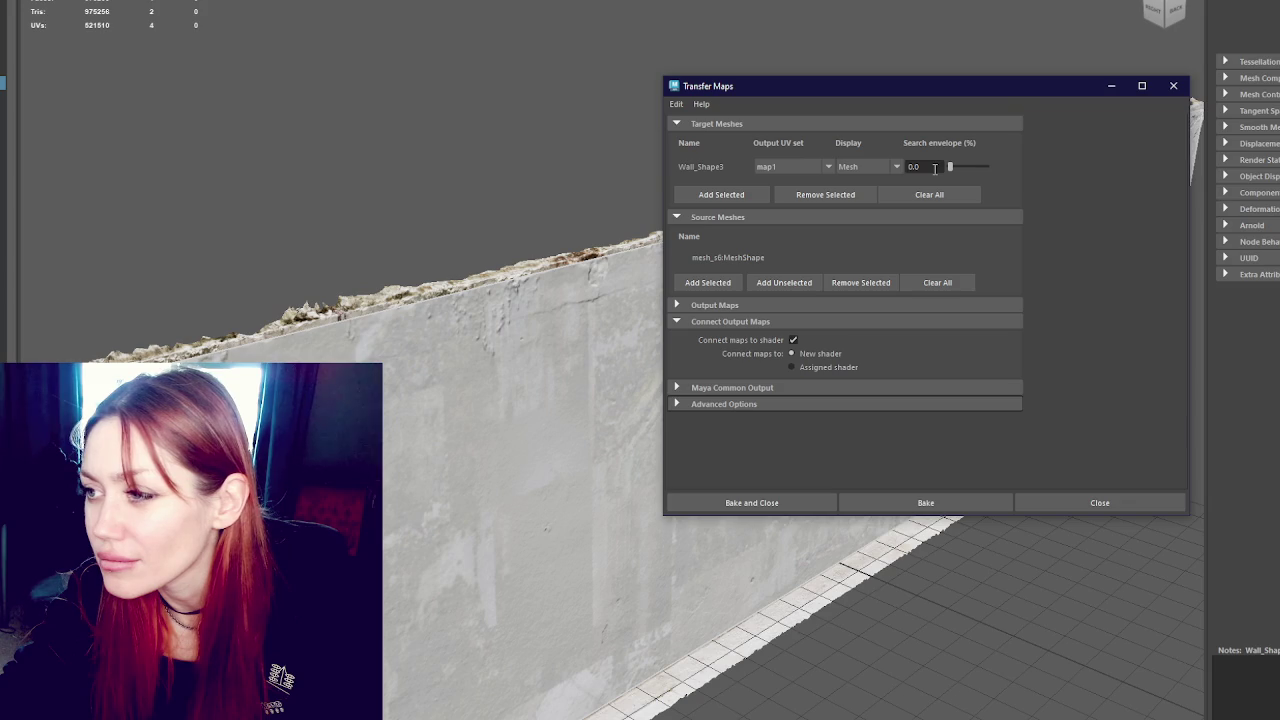
left_click(897, 166)
left_click(1039, 173)
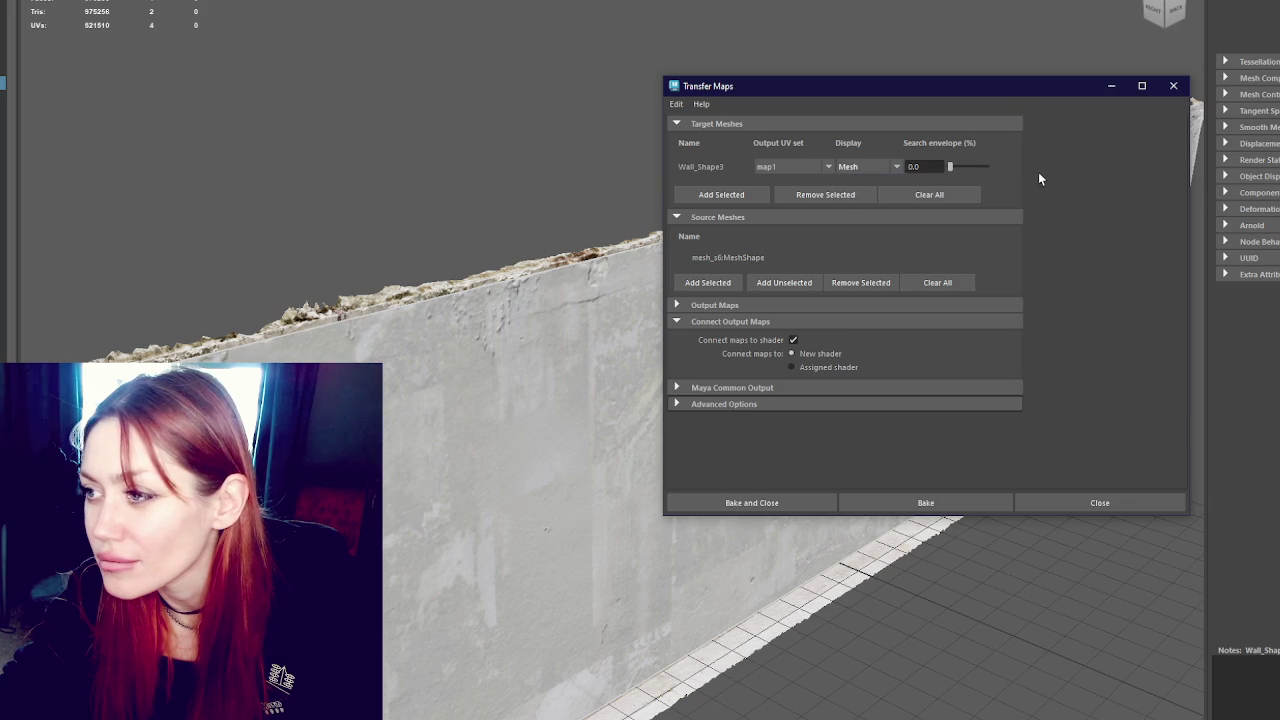
Turn off the Normal map output, check the common 2048 output settings, and bake the albedo
left_click(776, 300)
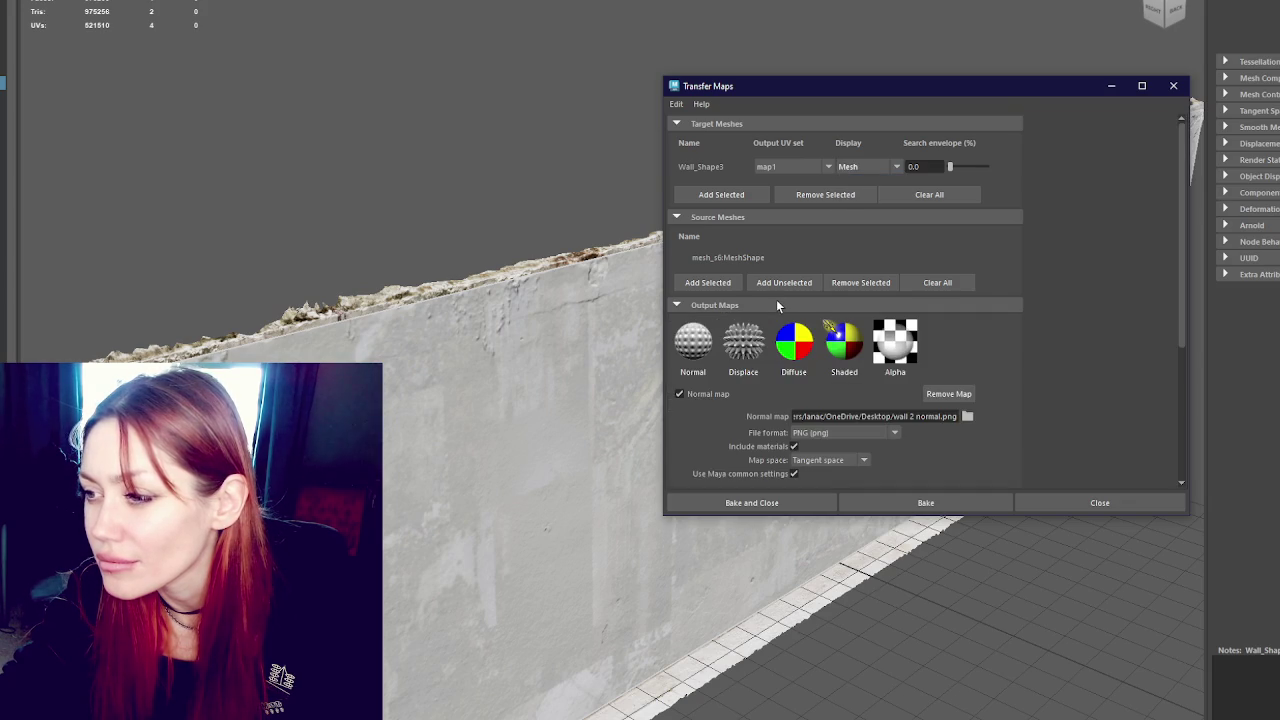
scroll(927, 285, "down", 5)
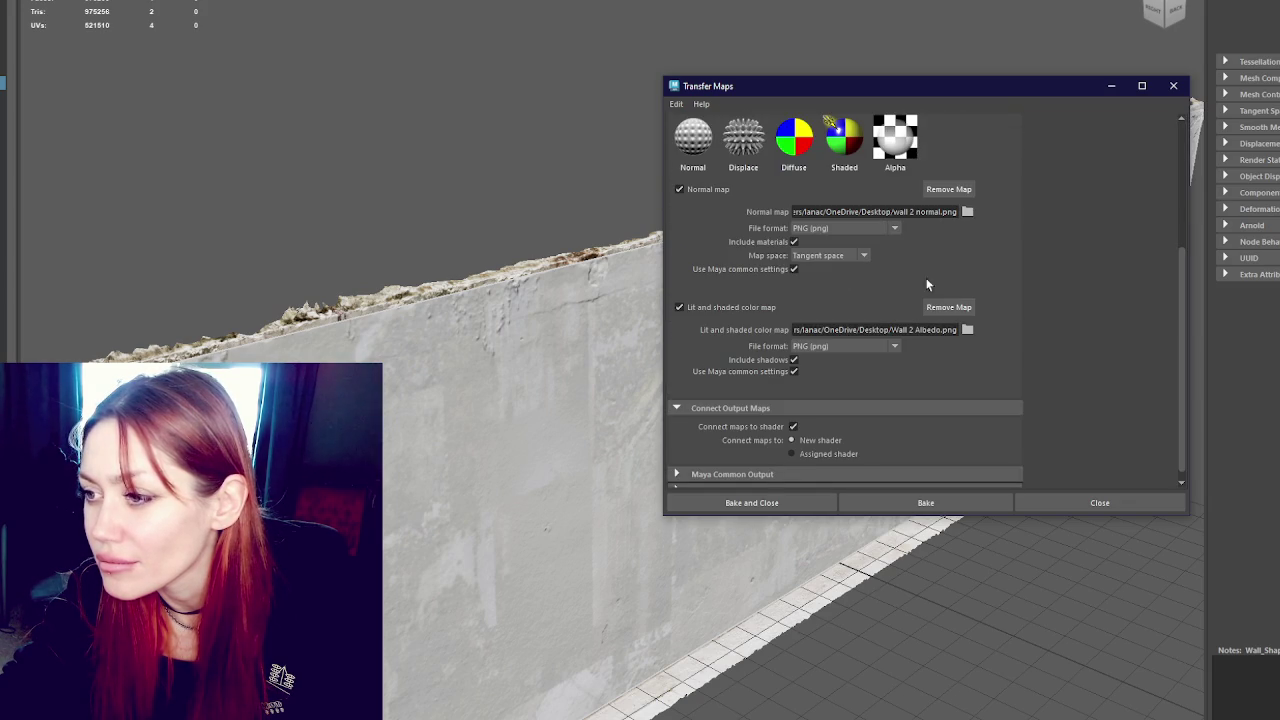
left_click(682, 191)
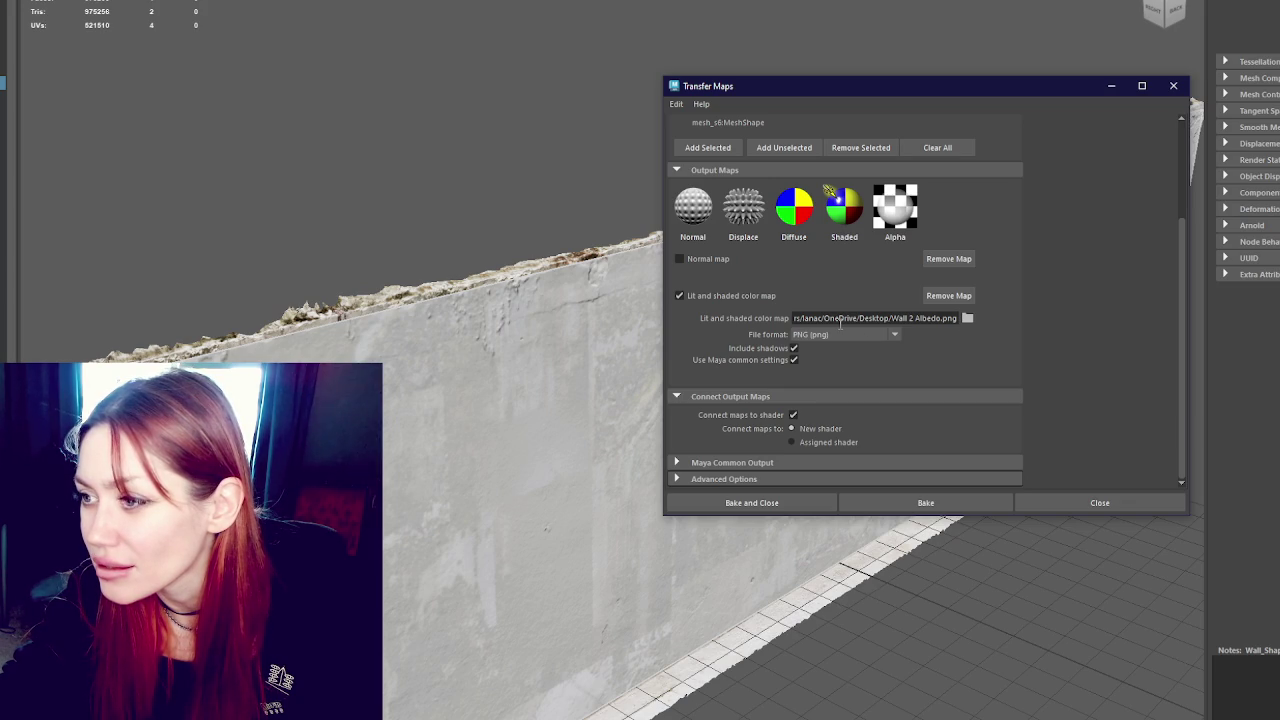
left_click(697, 462)
scroll(754, 397, "down", 3)
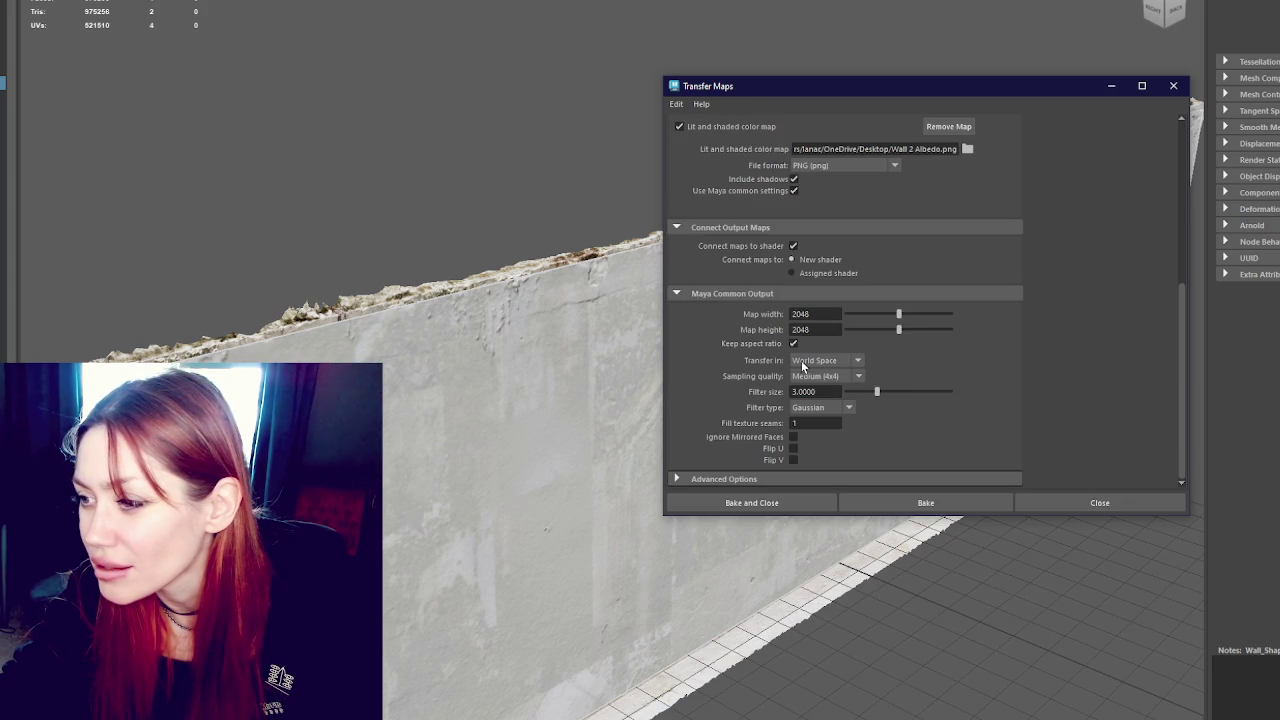
scroll(752, 481, "up", 5)
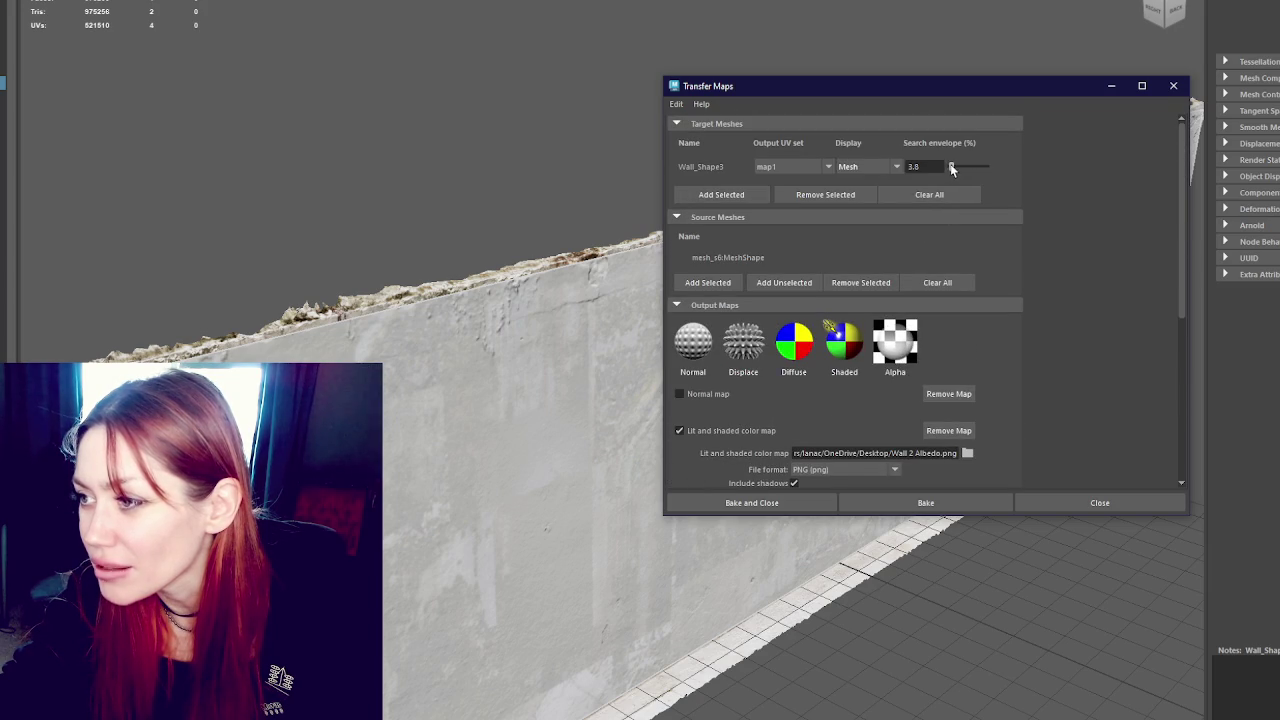
scroll(769, 484, "down", 5)
left_click(794, 496)
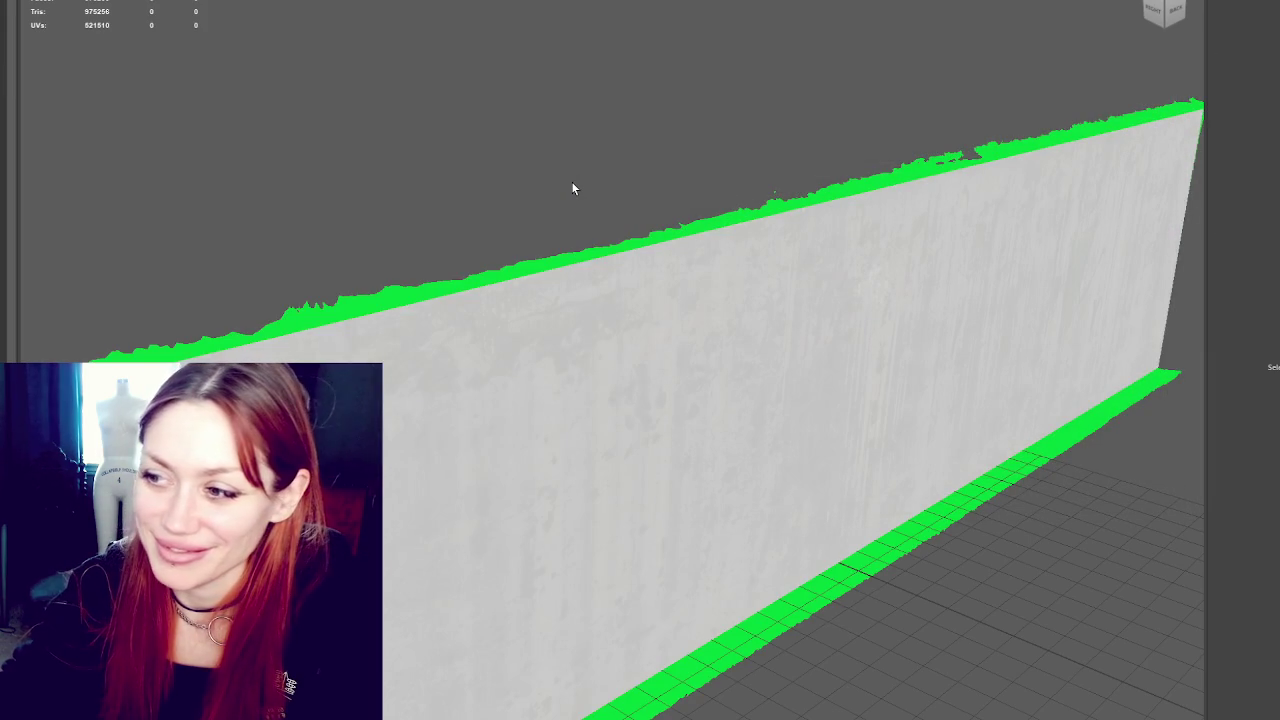
Orbit around the baked wall and hide the high-poly scan, leaving the textured two-triangle plane
left_click(691, 343)
mouse_move(691, 343)
left_mouse_down()
mouse_move(768, 263)
mouse_move(786, 287)
mouse_move(686, 260)
mouse_move(780, 277)
left_mouse_up()
scroll(773, 268, "down", 3)
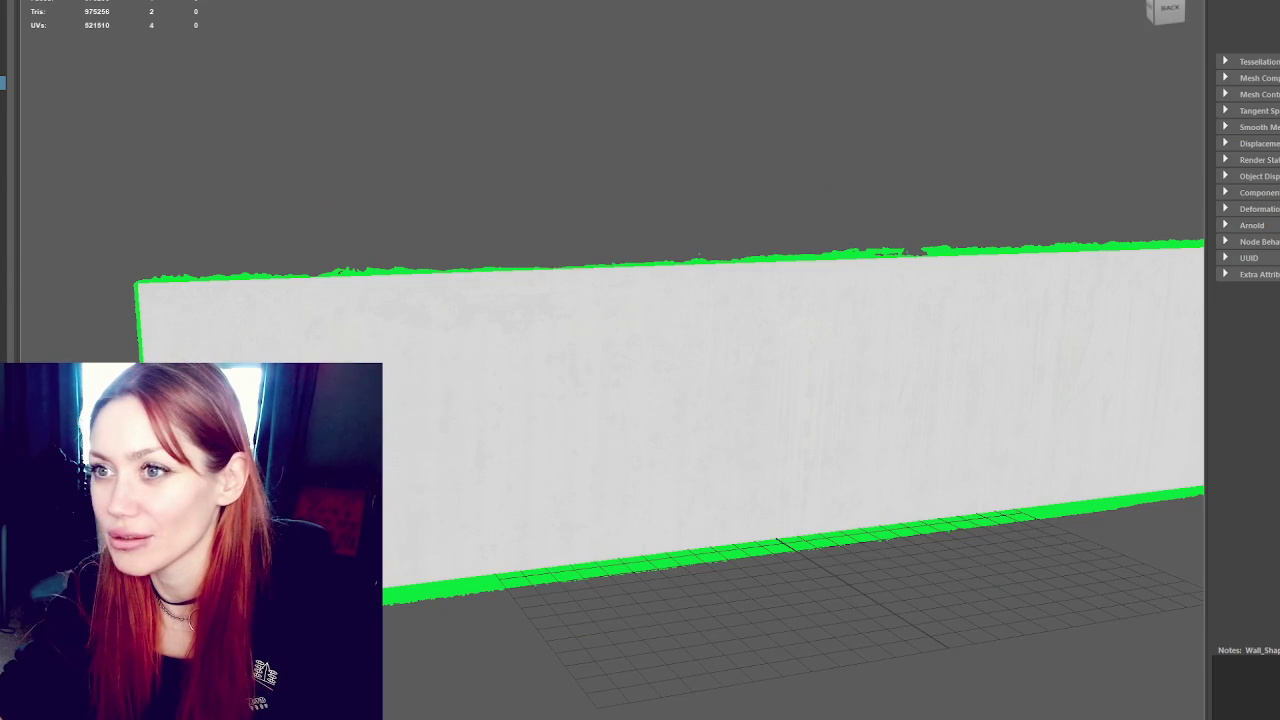
scroll(820, 257, "up", 4)
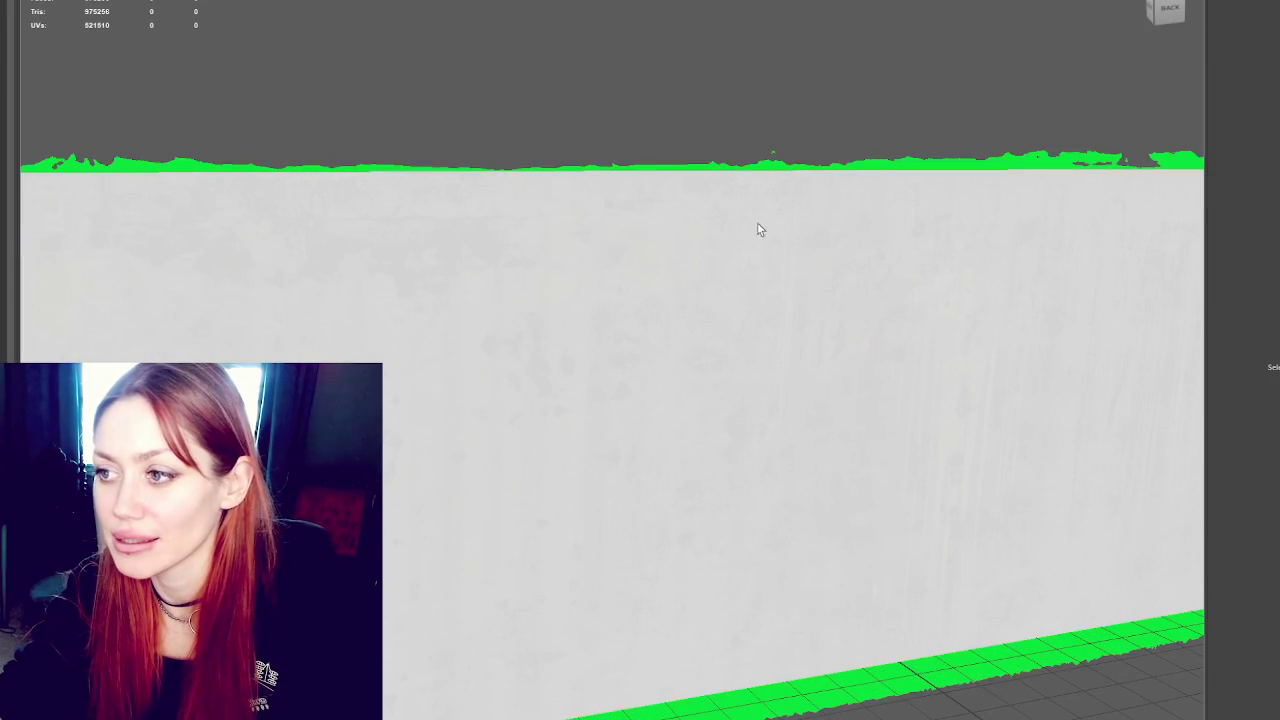
key("1")
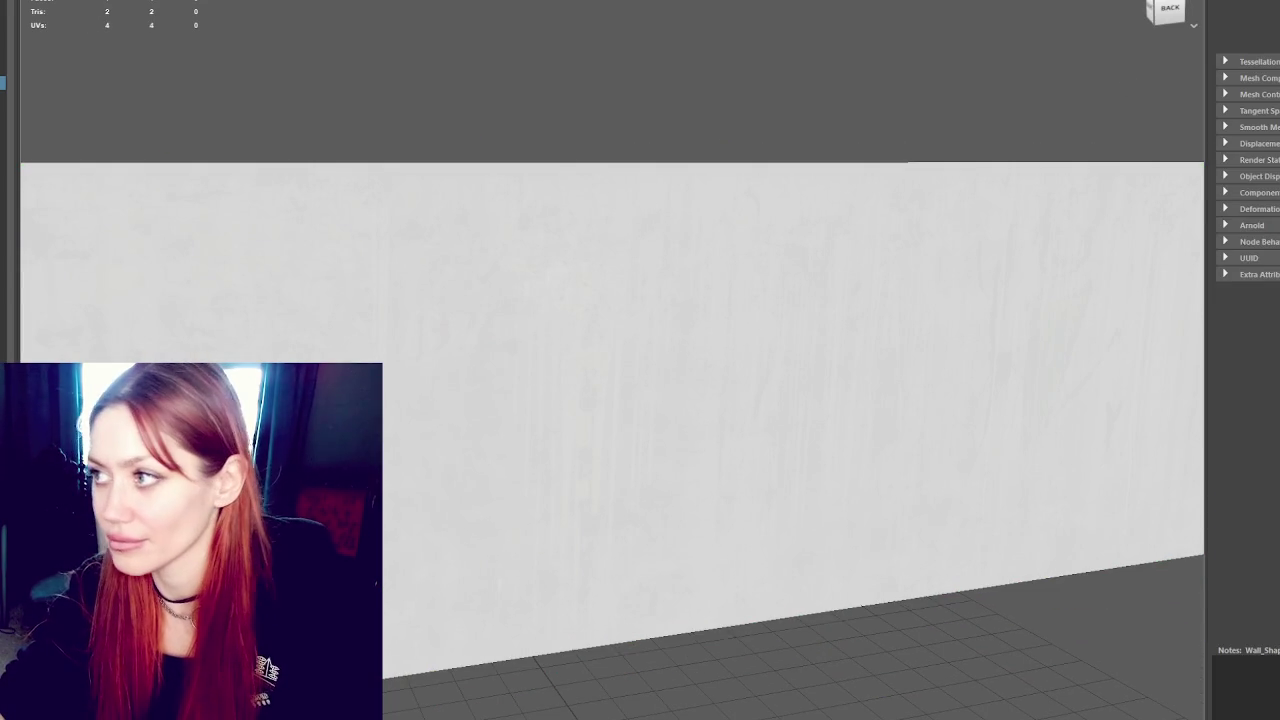
key("ctrl+a")
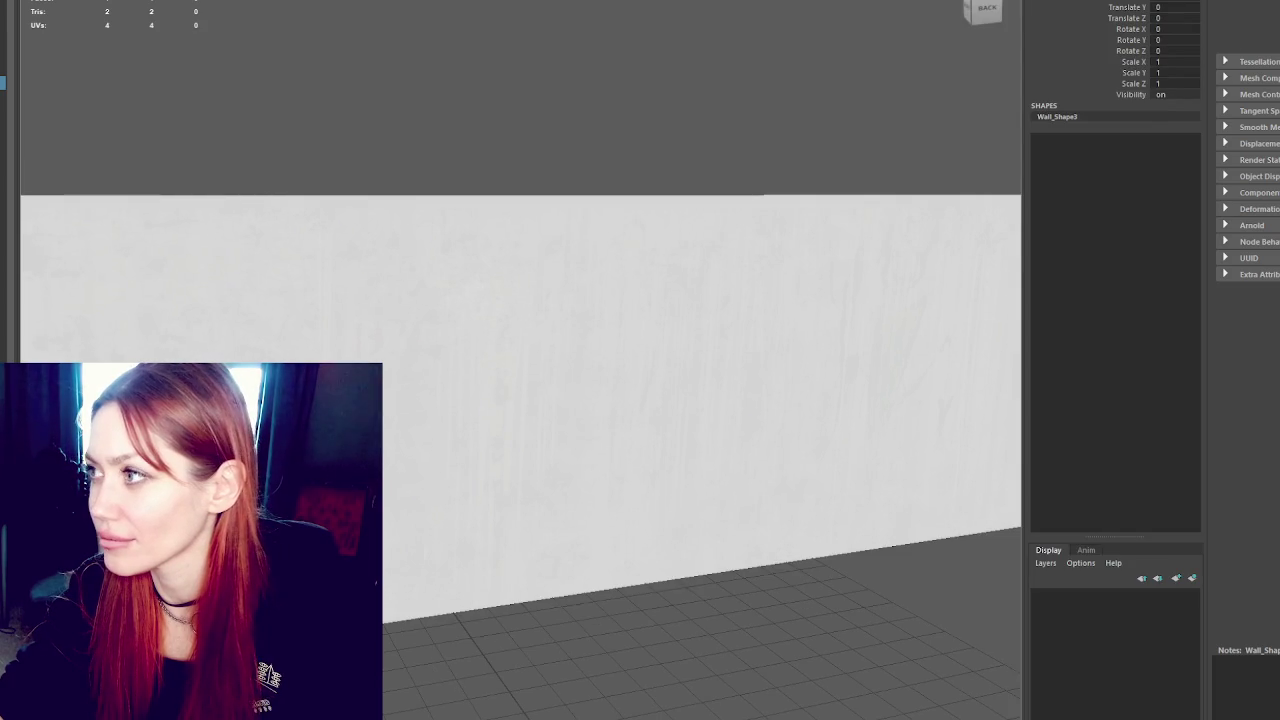
key("ctrl+a")
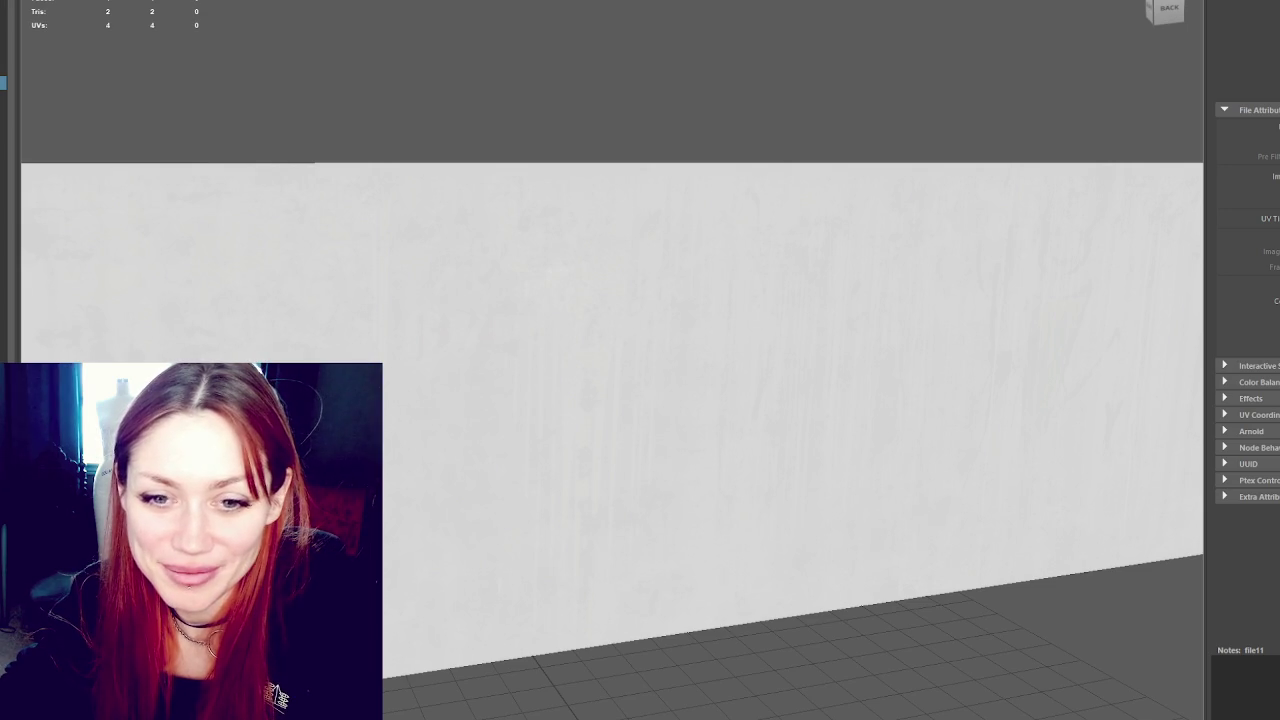
mouse_move(620, 180)
left_mouse_down()
mouse_move(654, 177)
mouse_move(443, 180)
mouse_move(512, 191)
mouse_move(417, 194)
mouse_move(400, 183)
mouse_move(497, 163)
mouse_move(658, 170)
mouse_move(706, 149)
left_mouse_up()
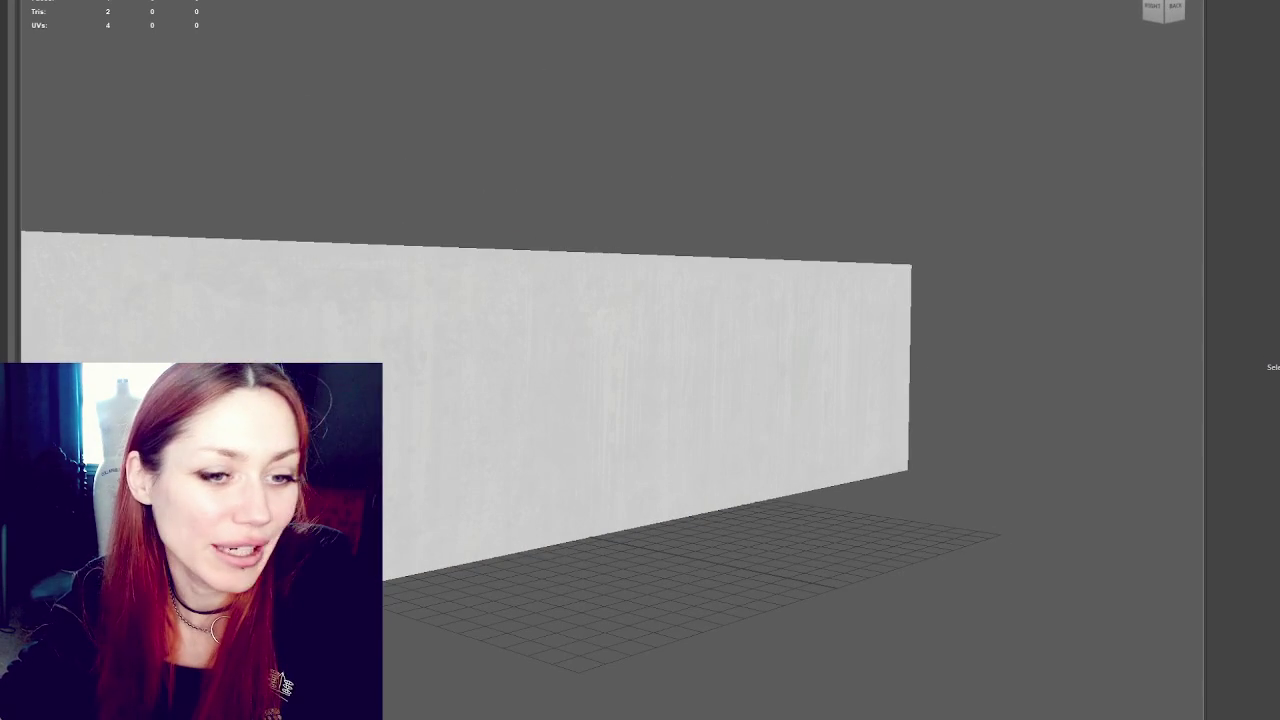
scroll(483, 249, "down", 3)
scroll(487, 246, "up", 3)
scroll(496, 250, "down", 1)
mouse_move(498, 251)
left_mouse_down()
mouse_move(497, 160)
mouse_move(634, 154)
mouse_move(629, 163)
left_mouse_up()
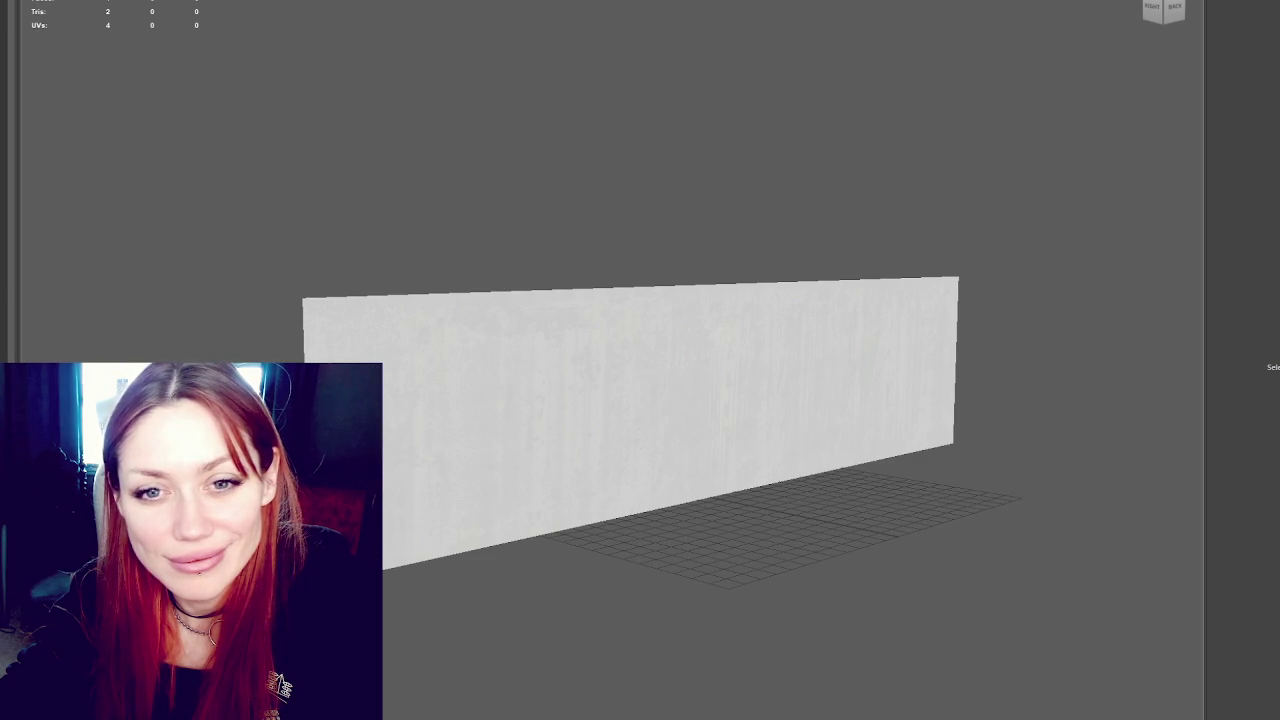
left_click(731, 307)
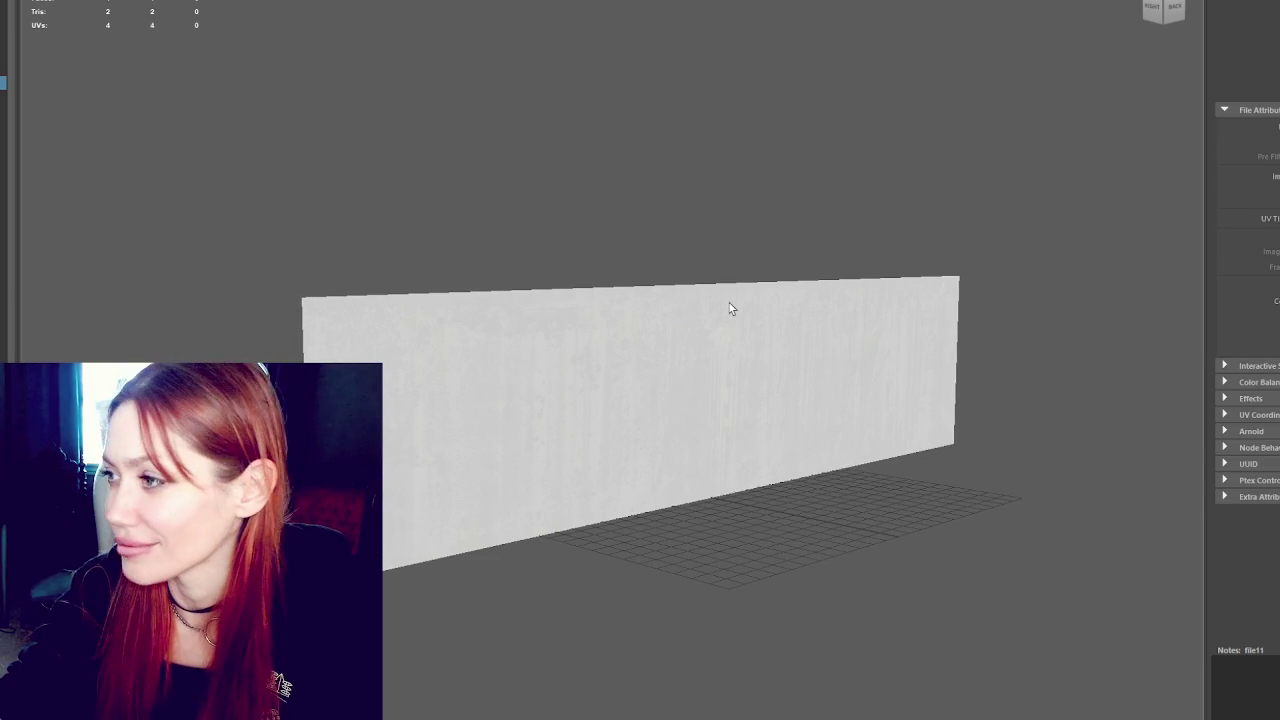
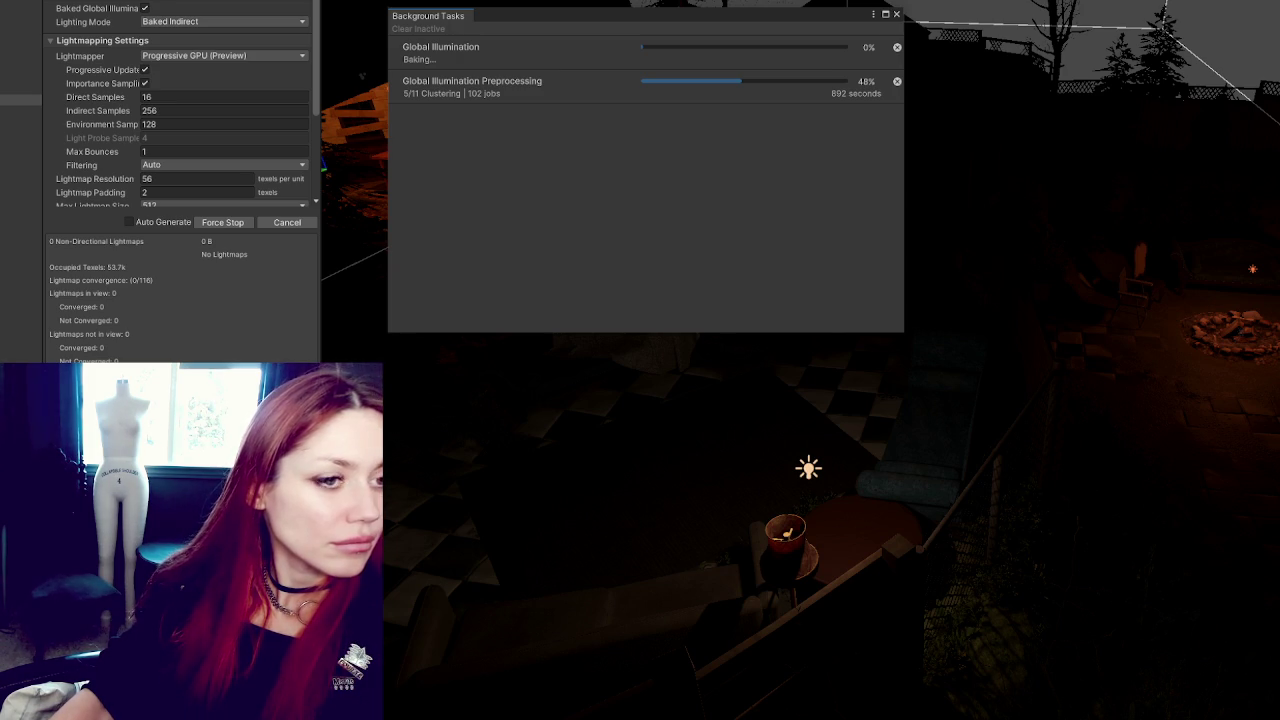
Bring the TwitchLib GitHub repository page in front of the Unity editor and position its window
key("alt+Tab")
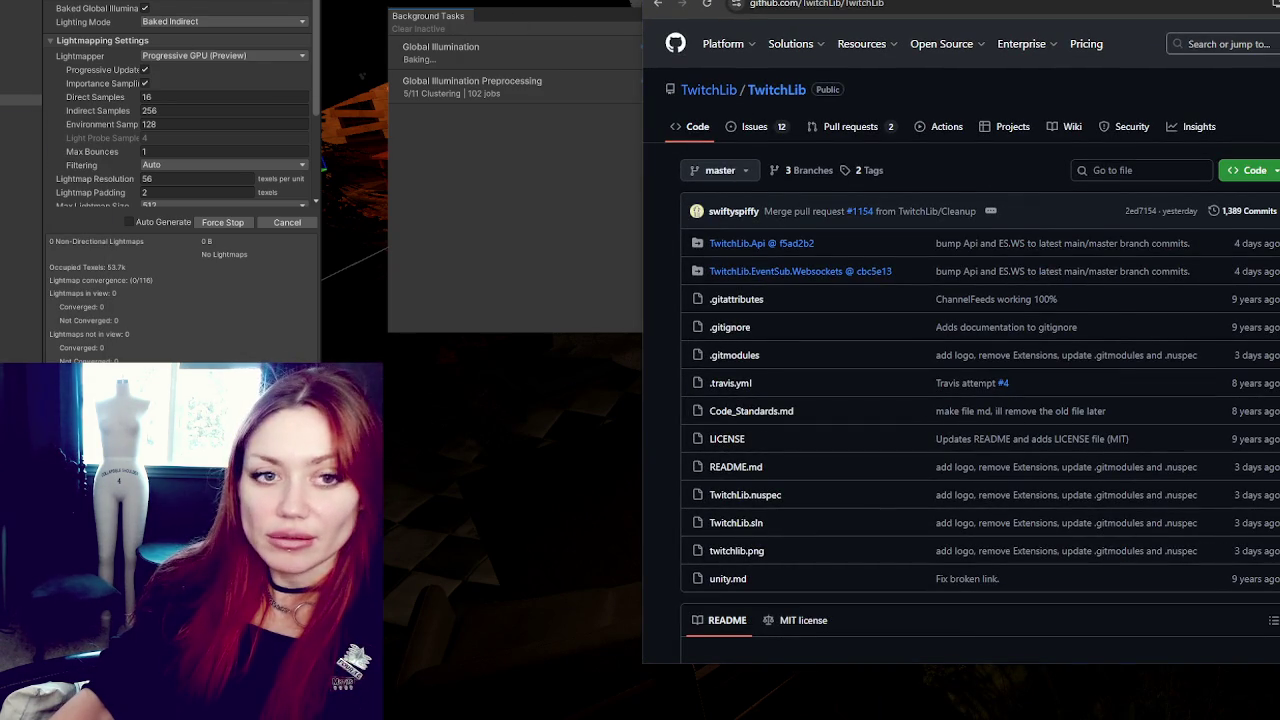
left_click(543, 22)
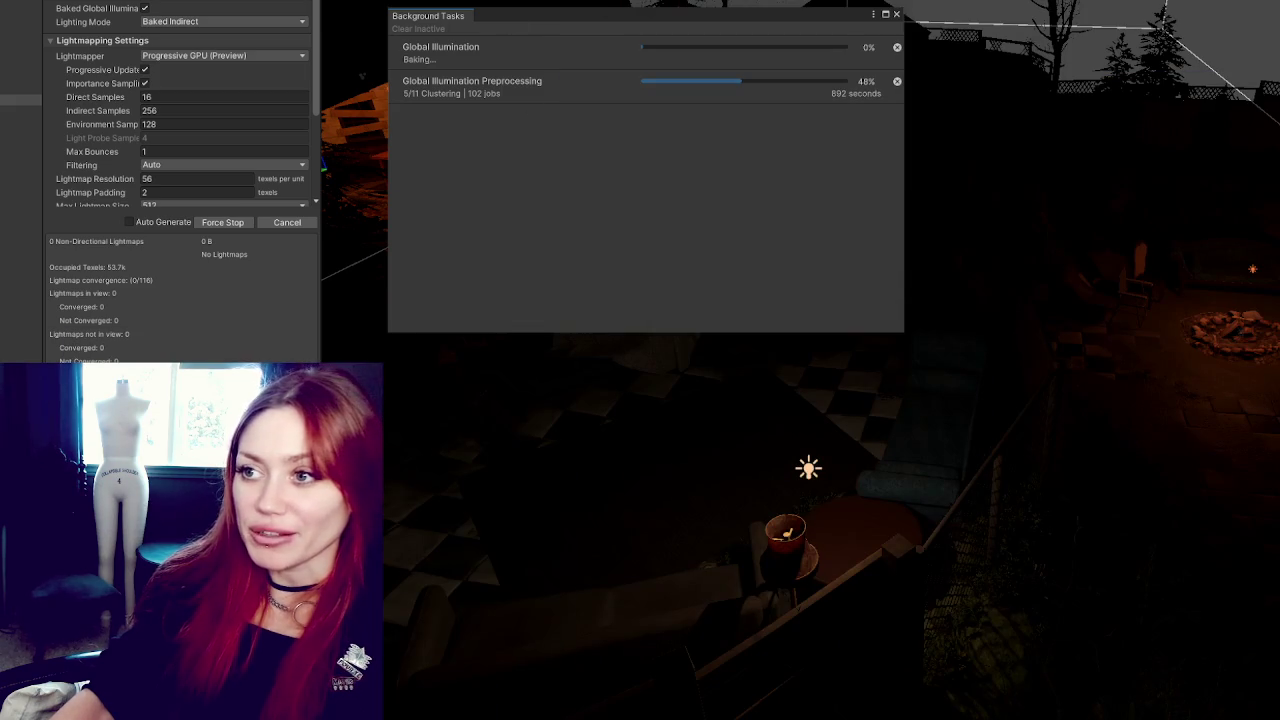
key("alt+Tab")
mouse_move(714, 204)
left_mouse_down()
mouse_move(748, 232)
mouse_move(684, 200)
left_mouse_up()
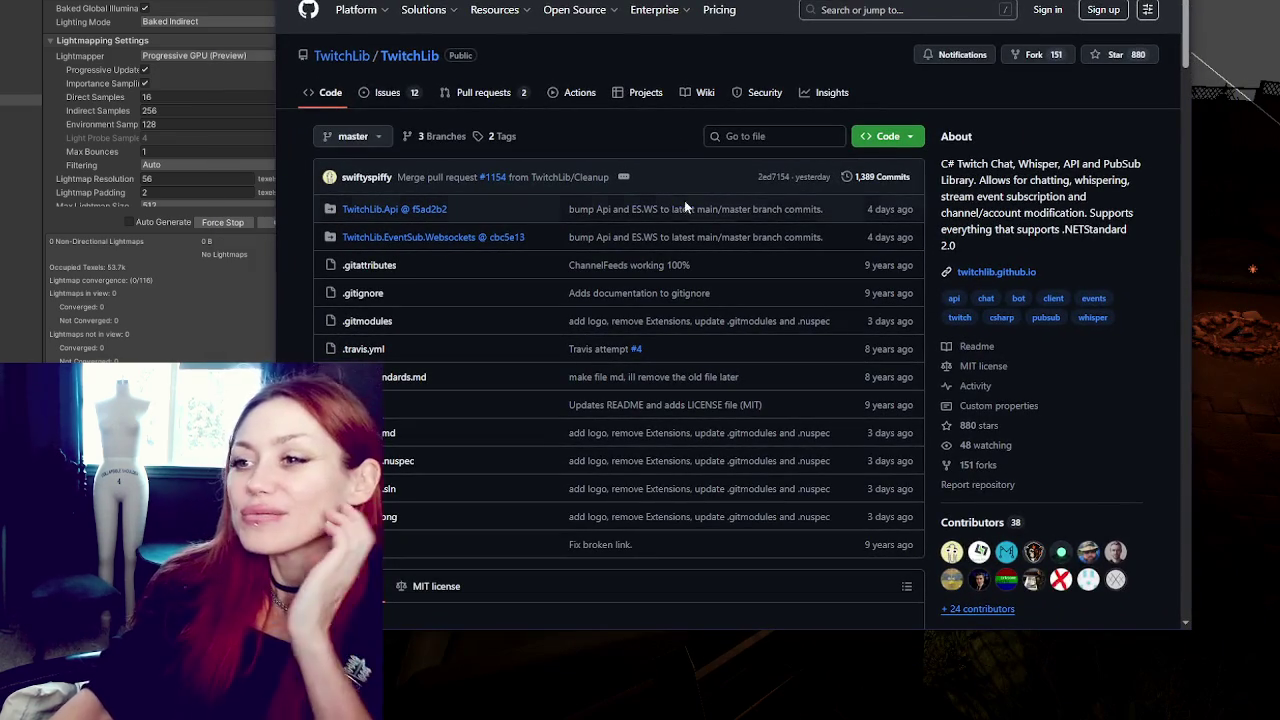
Scroll the TwitchLib page down to the README About section listing the core components
scroll(675, 198, "down", 6)
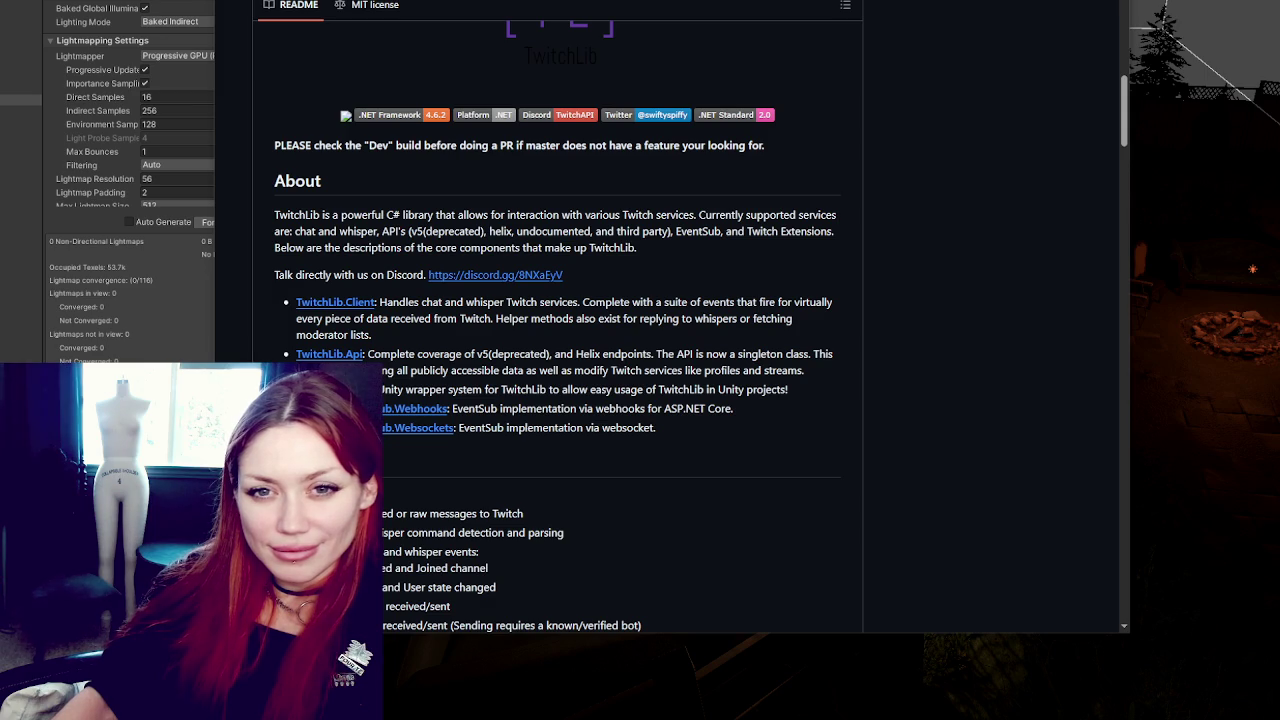
Scroll through the Features section of the TwitchLib README
scroll(284, 142, "down", 2)
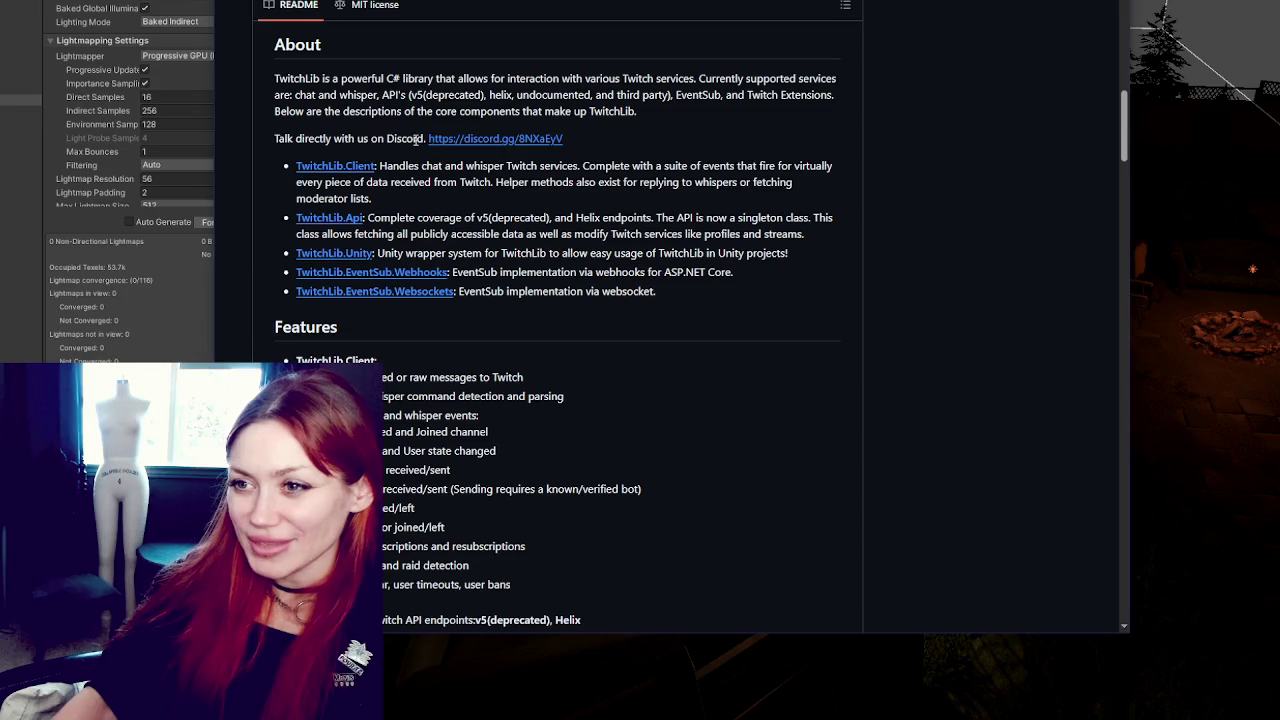
scroll(524, 175, "down", 1)
scroll(524, 175, "down", 5)
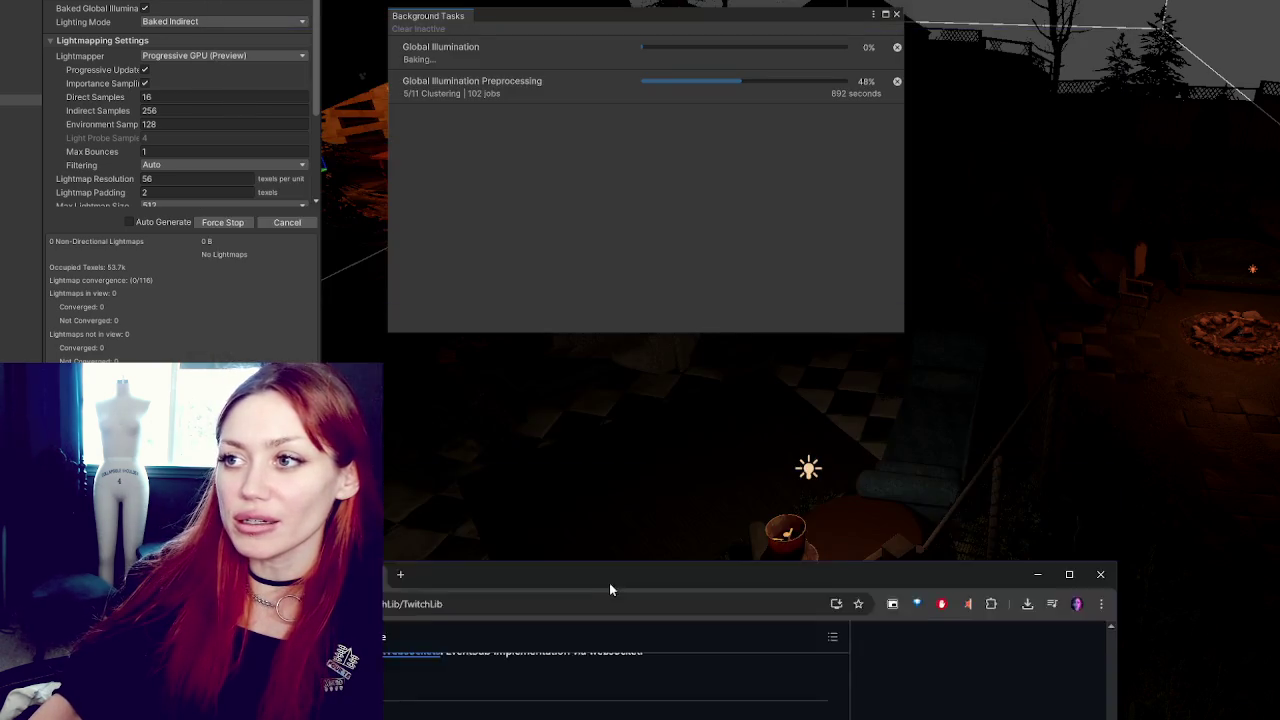
Bring the browser back on screen, then drop it to the bottom edge to reveal Unity's bake at 48%
mouse_move(608, 586)
left_mouse_down()
mouse_move(672, 38)
mouse_move(627, 0)
mouse_move(598, 0)
mouse_move(647, 0)
mouse_move(601, 0)
left_mouse_up()
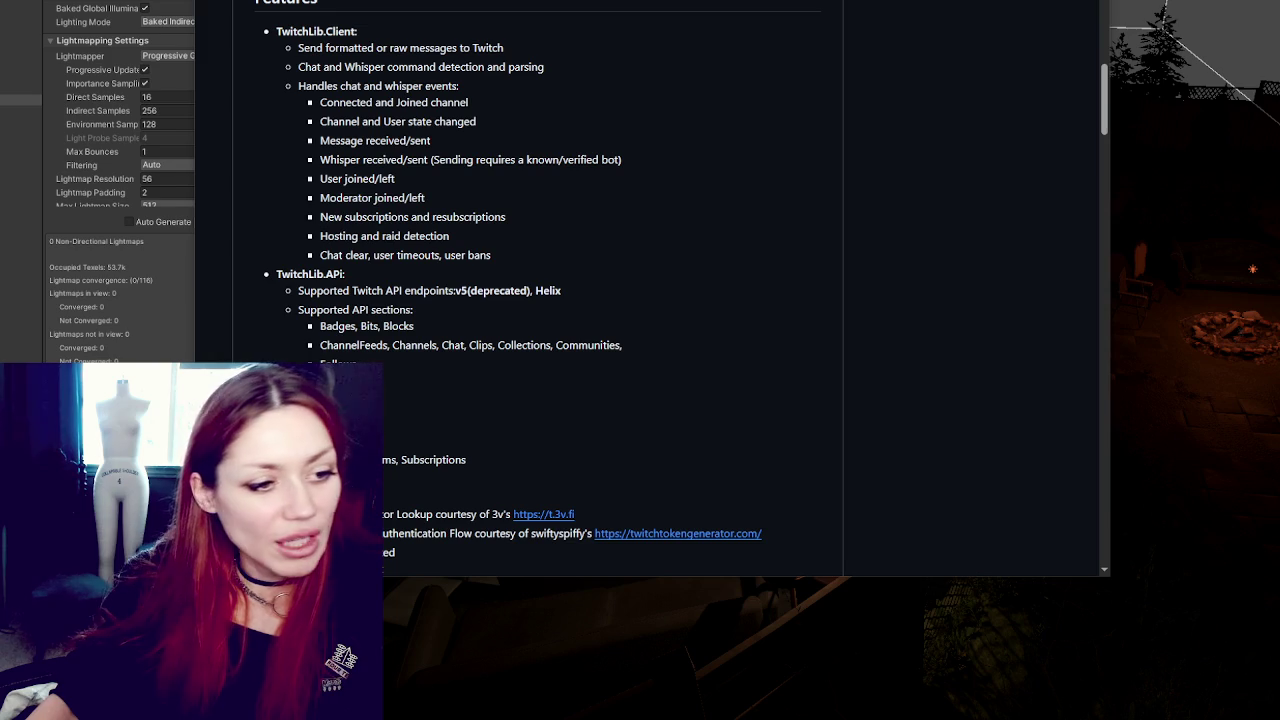
scroll(735, 260, "up", 10)
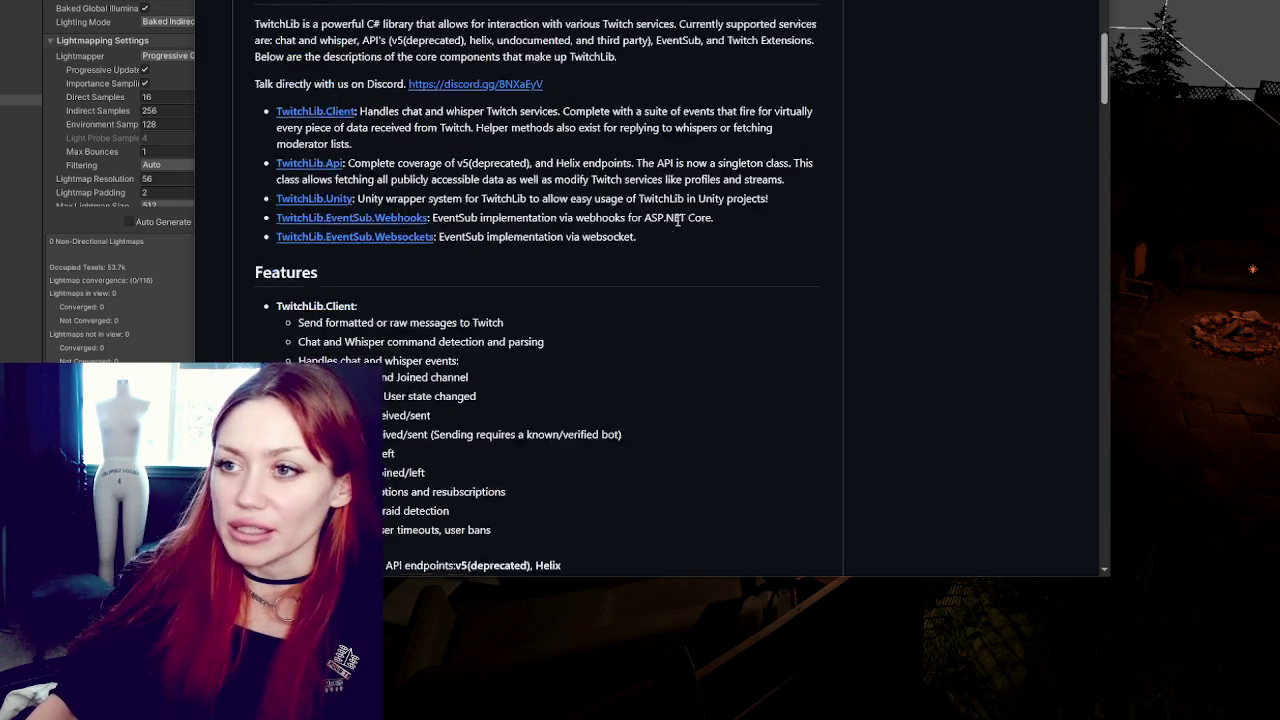
scroll(735, 260, "down", 3)
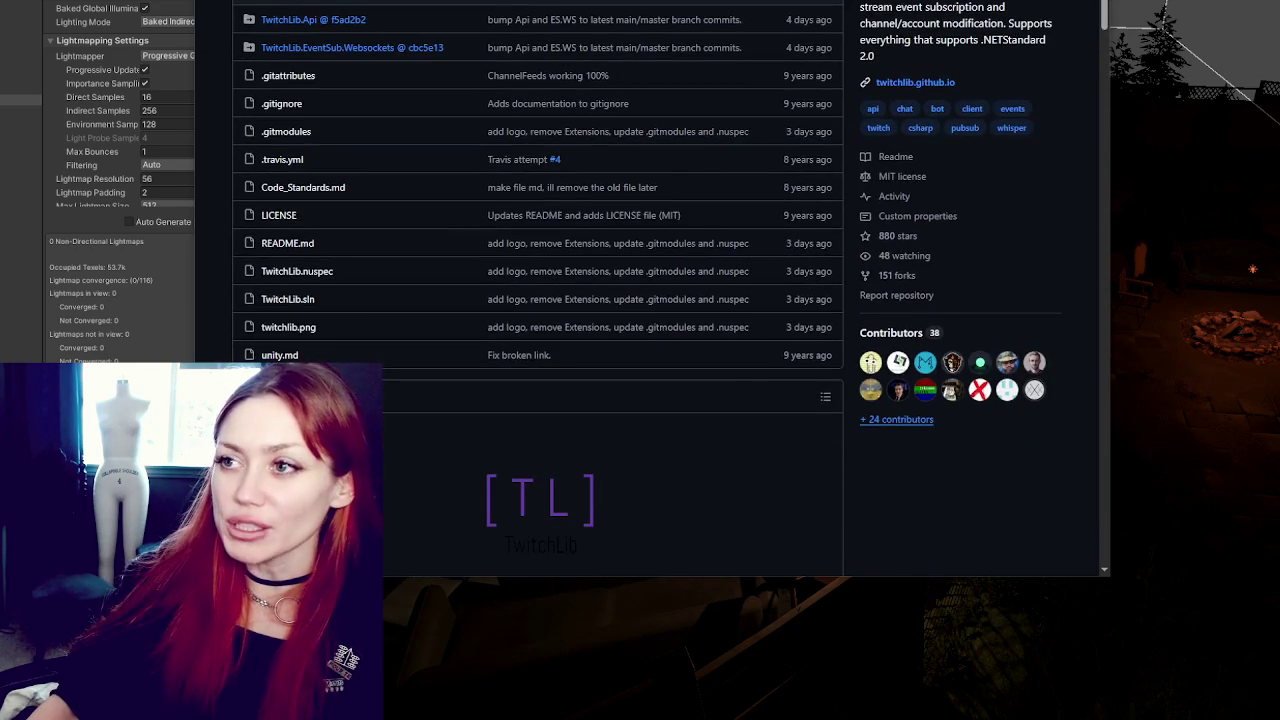
key("super+Down")
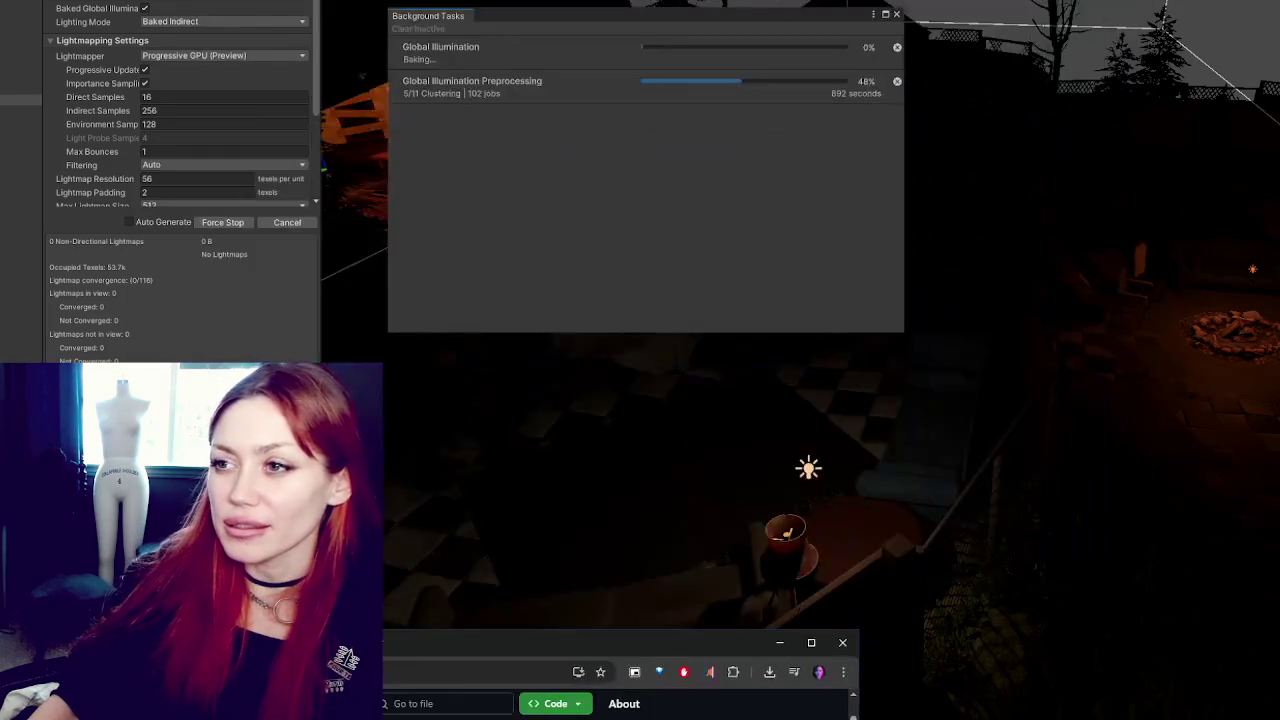
Move the GitHub window back over the scene, then minimize it to reveal Unity Hub's Projects list
mouse_move(387, 630)
left_mouse_down()
mouse_move(420, 576)
mouse_move(603, 16)
mouse_move(531, 583)
mouse_move(759, 83)
mouse_move(886, 249)
mouse_move(808, 213)
mouse_move(549, 0)
mouse_move(505, 0)
left_mouse_up()
scroll(531, 265, "down", 2)
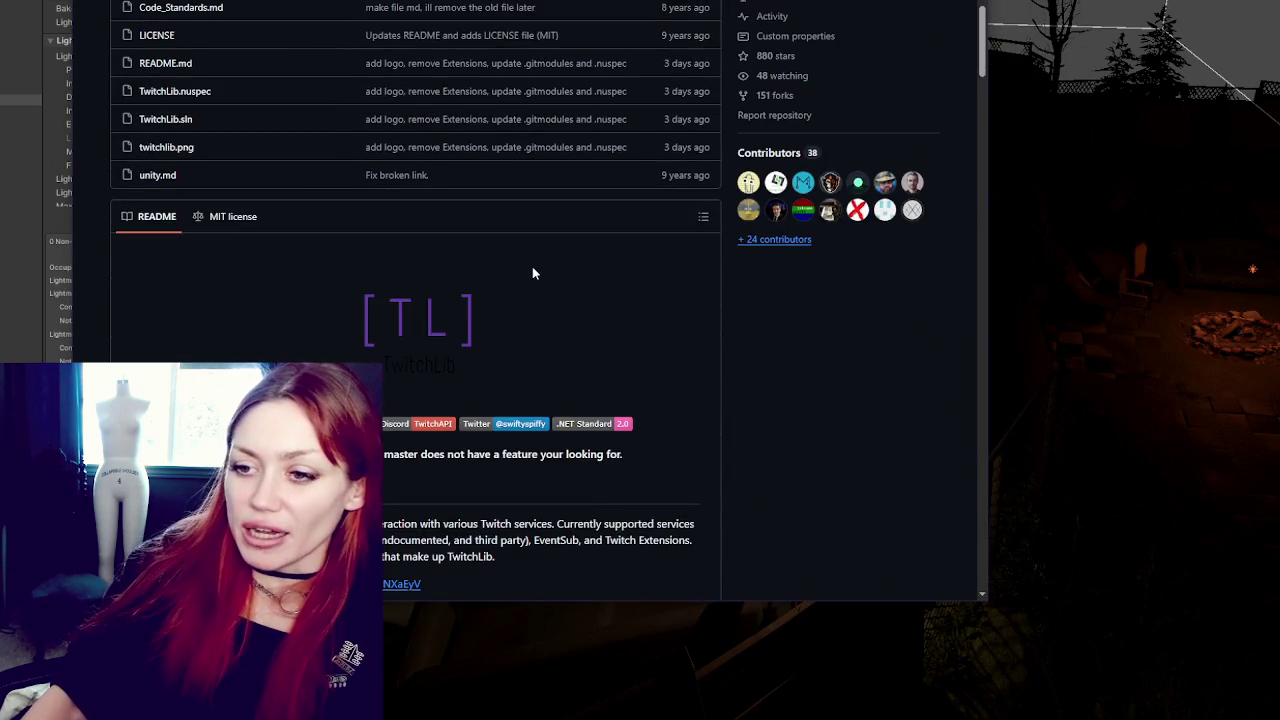
scroll(532, 266, "up", 2)
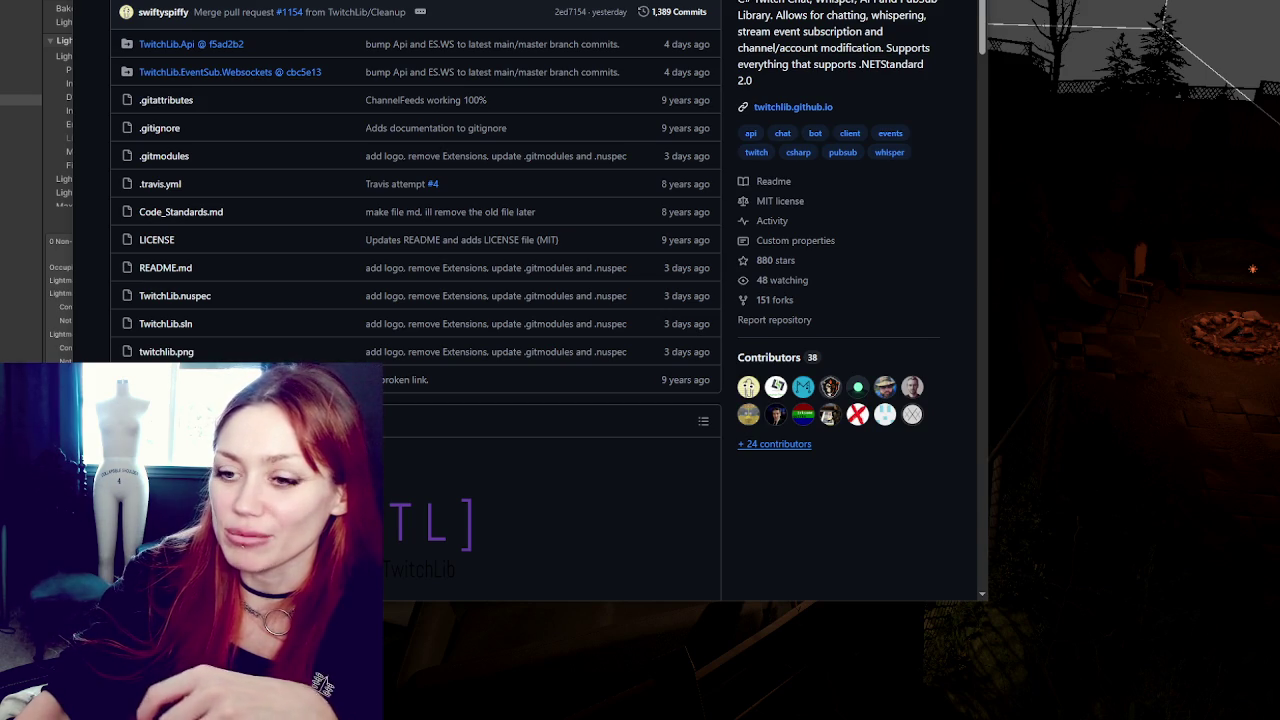
key("super+Down")
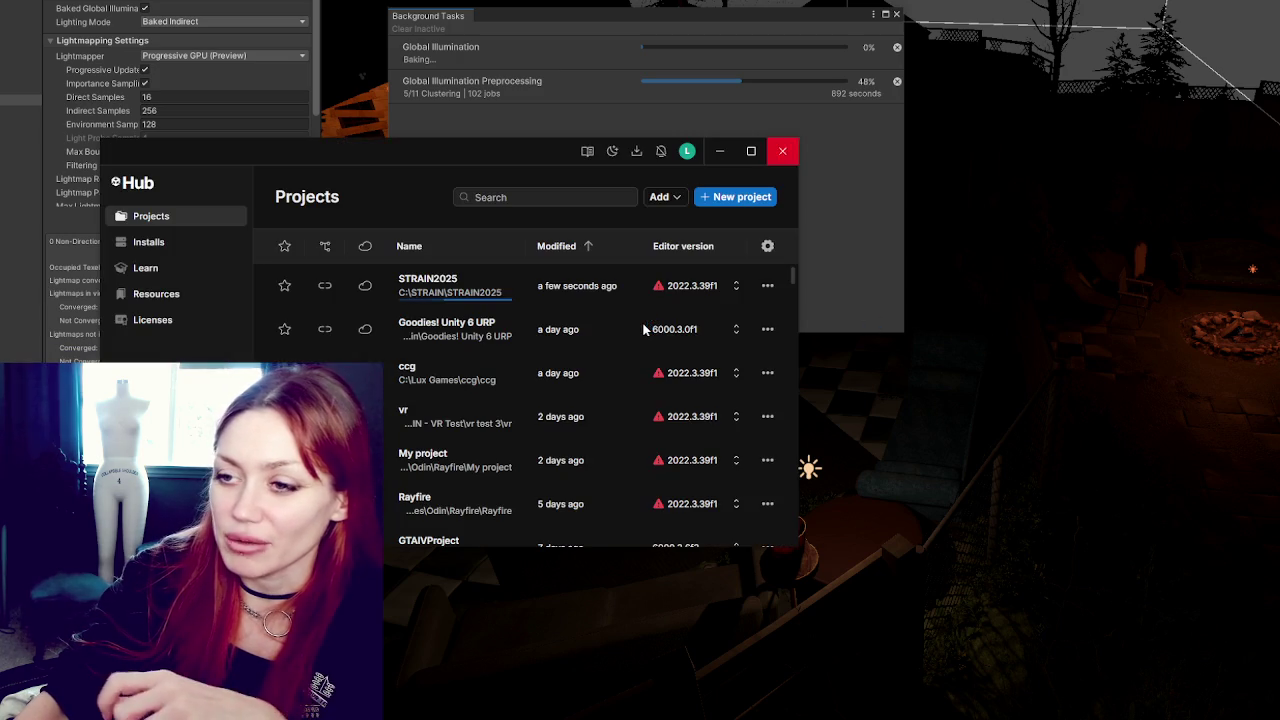
Create a new 3D (Built-In Render Pipeline) project named 'Twitch Test' on editor 2022.3.39f1
mouse_move(535, 152)
left_mouse_down()
mouse_move(431, 117)
mouse_move(557, 109)
left_mouse_up()
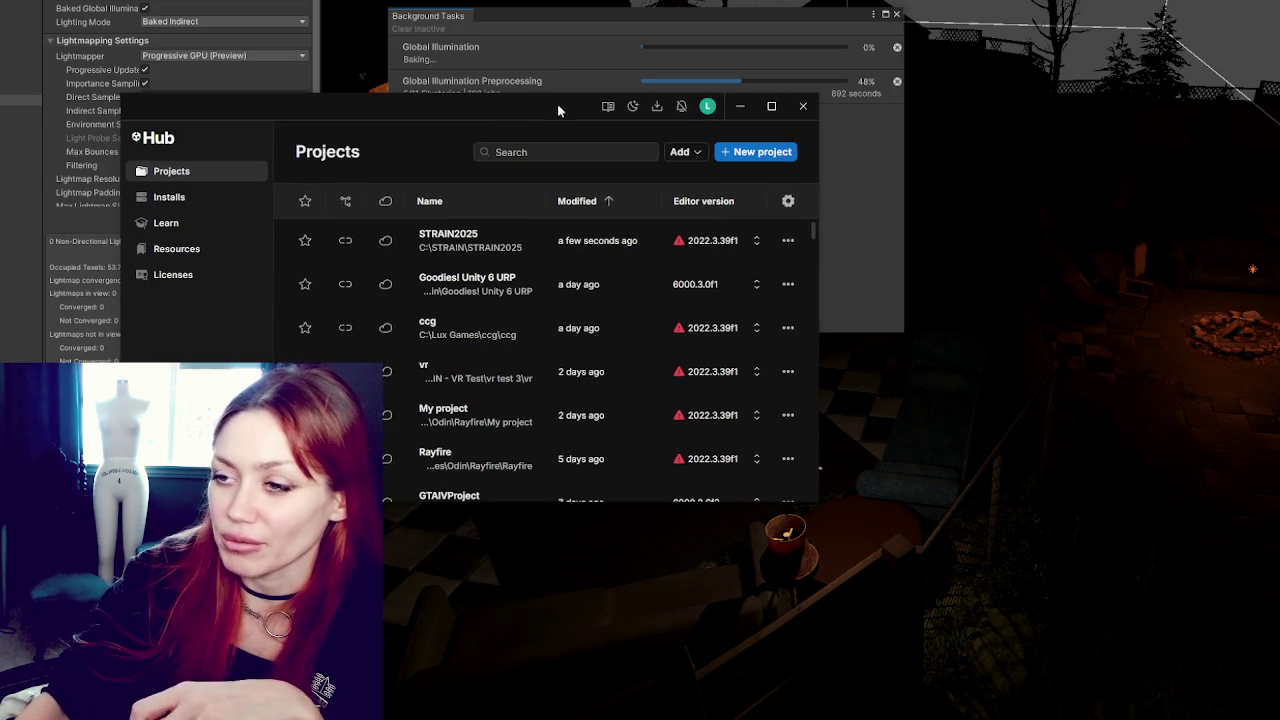
left_click(760, 155)
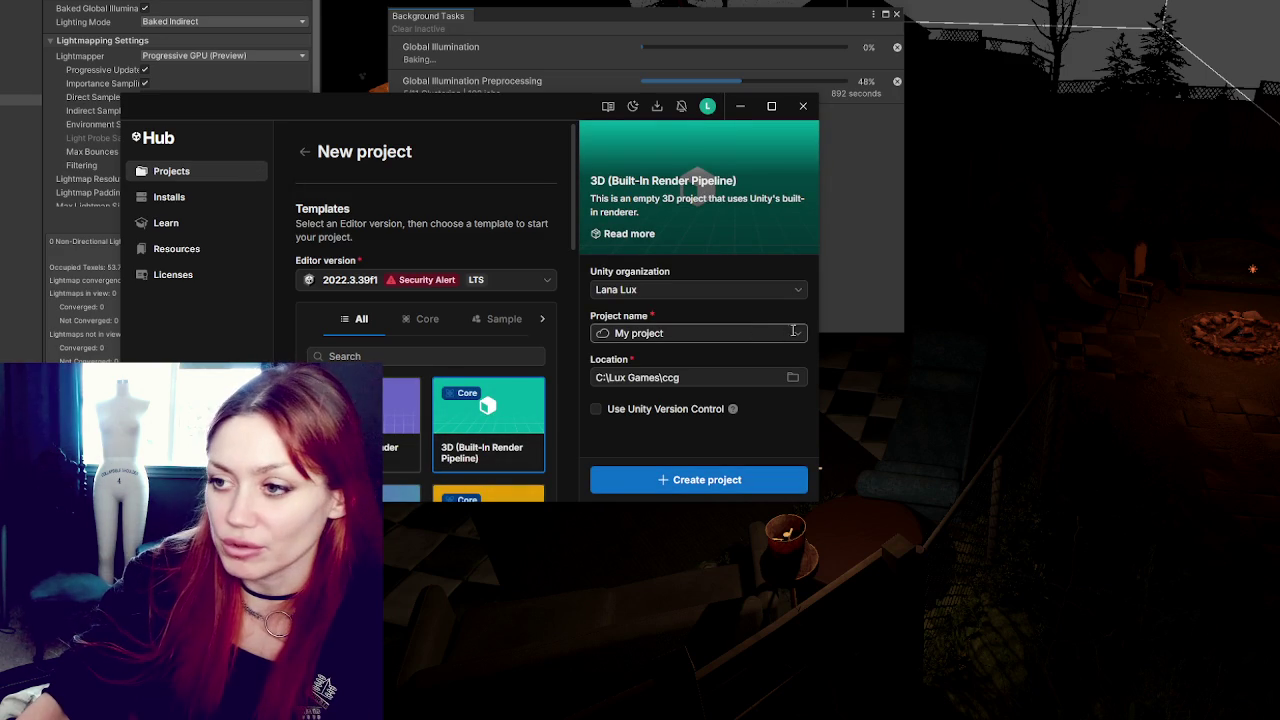
left_click_drag(794, 334, 631, 334)
type("Tw")
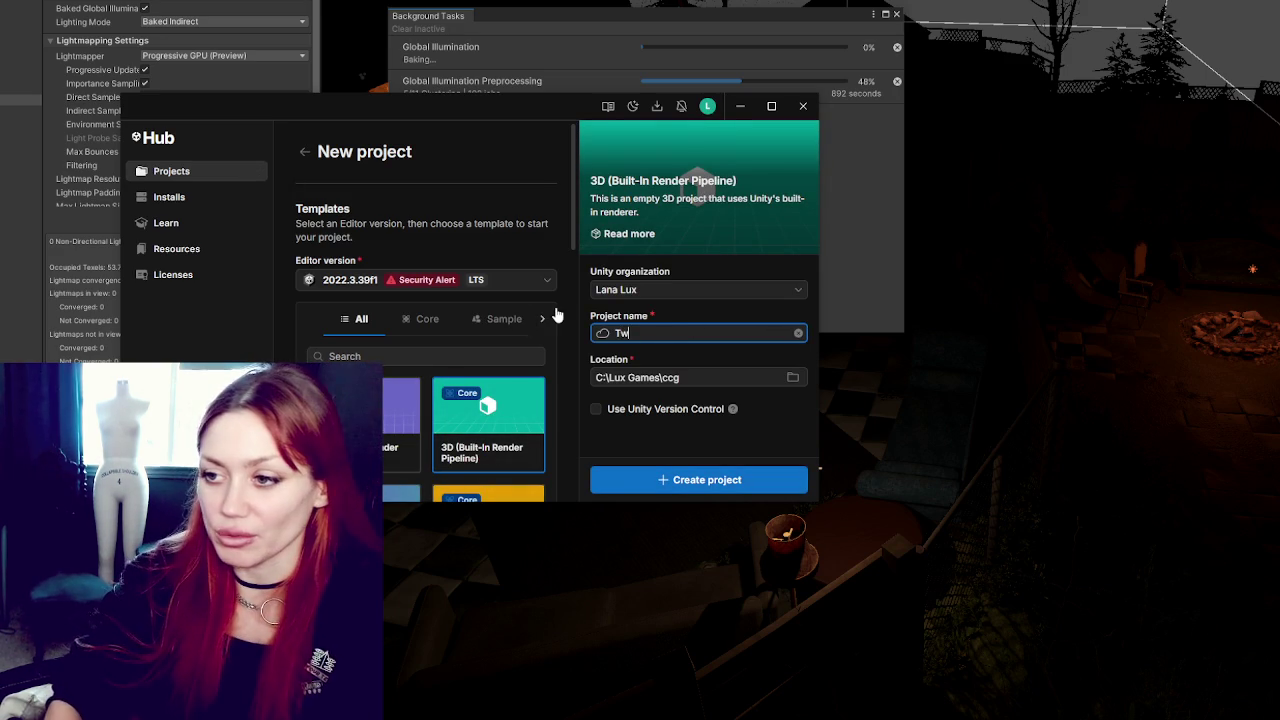
type("itch Test")
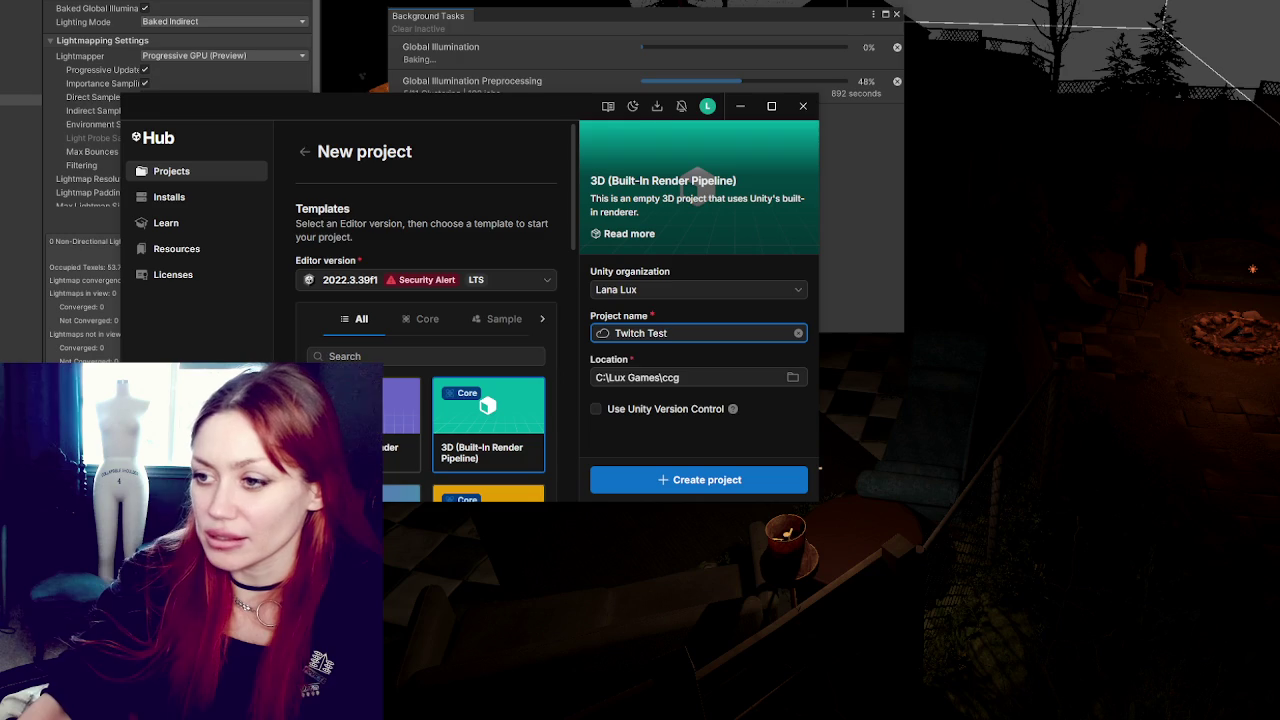
left_click(707, 377)
key("Escape")
type("TwitchTest")
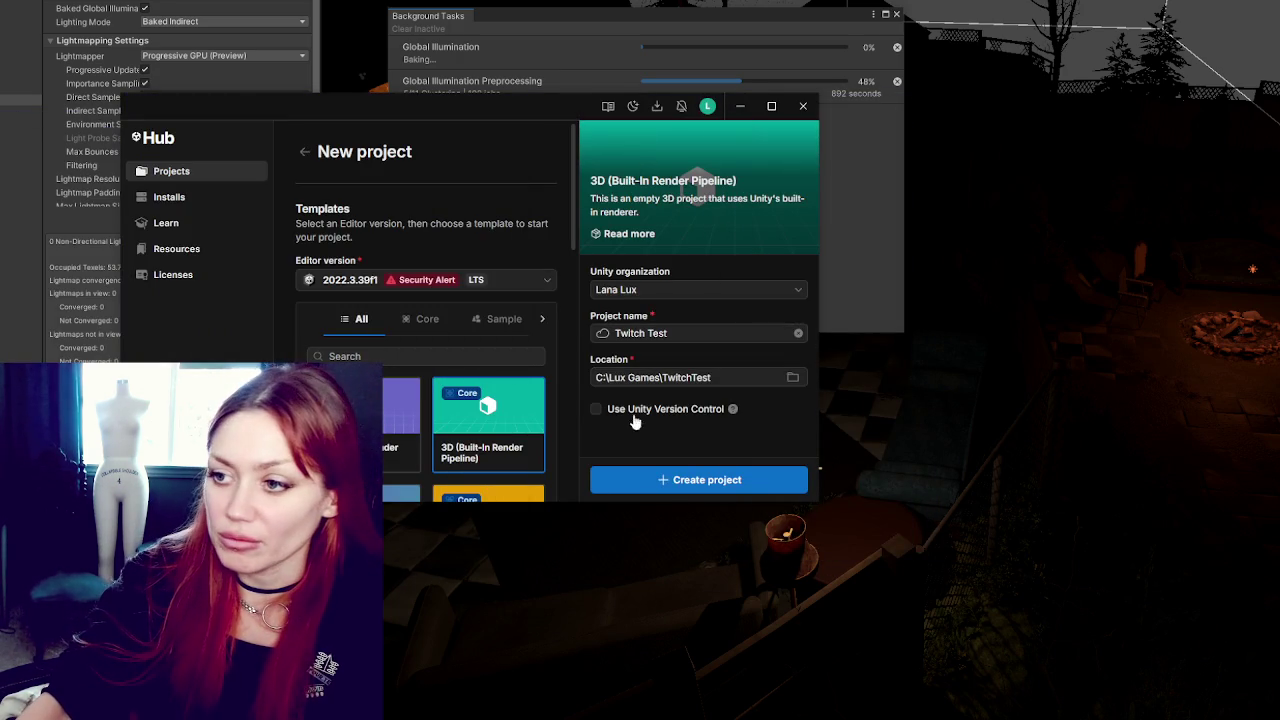
left_click(697, 482)
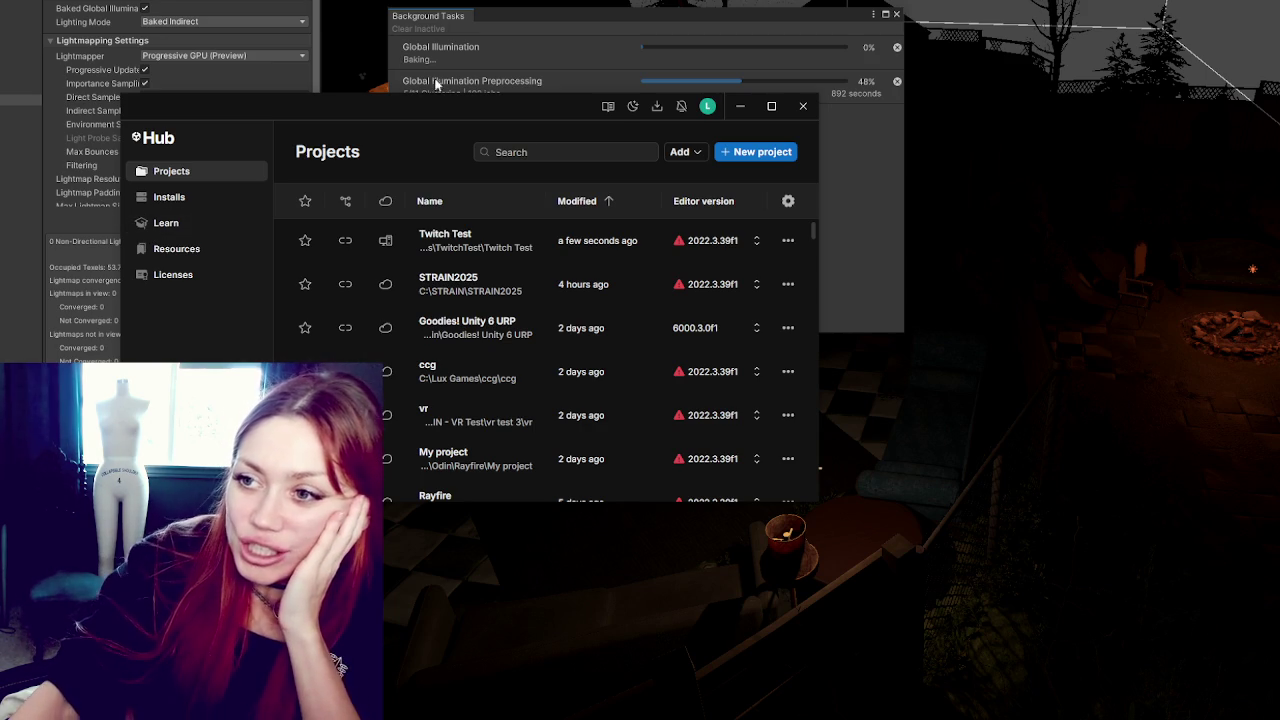
Confirm 'Twitch Test' tops the Projects list, dismiss the already-open notice, and close Unity Hub
left_click_drag(459, 110, 560, 486)
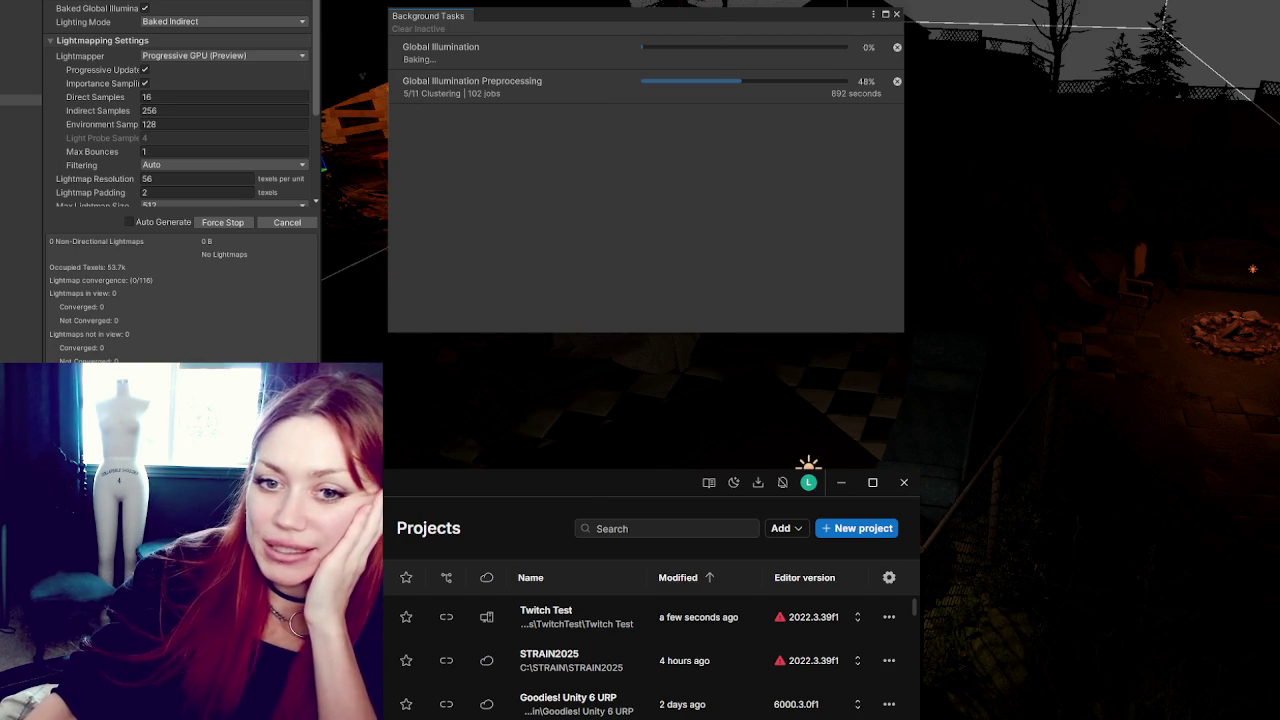
left_click_drag(582, 491, 550, 207)
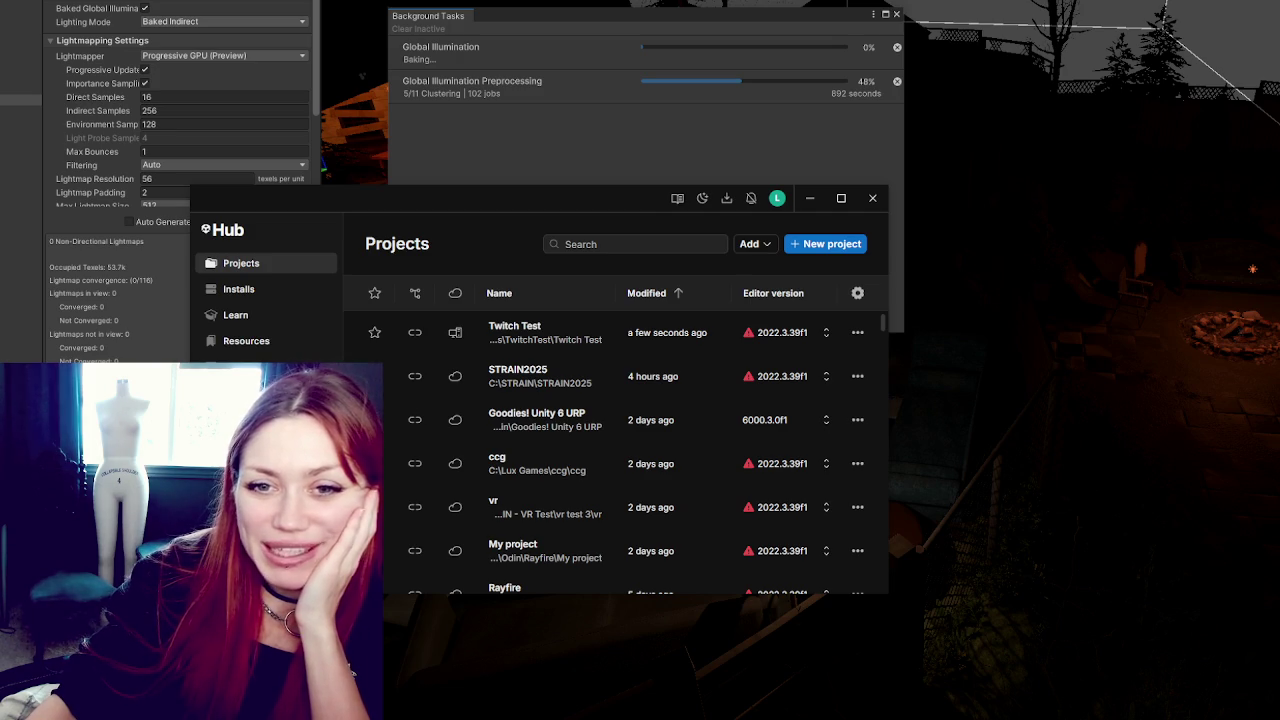
left_click(558, 336)
left_click(652, 442)
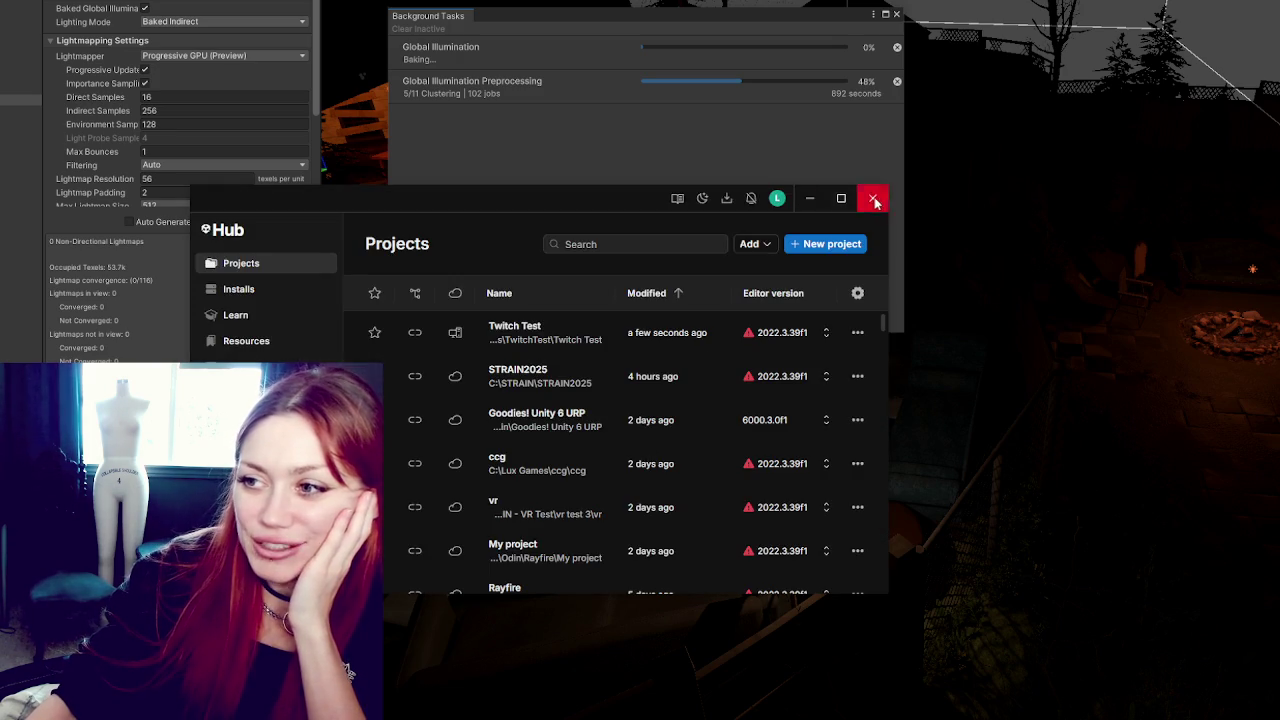
left_click(872, 198)
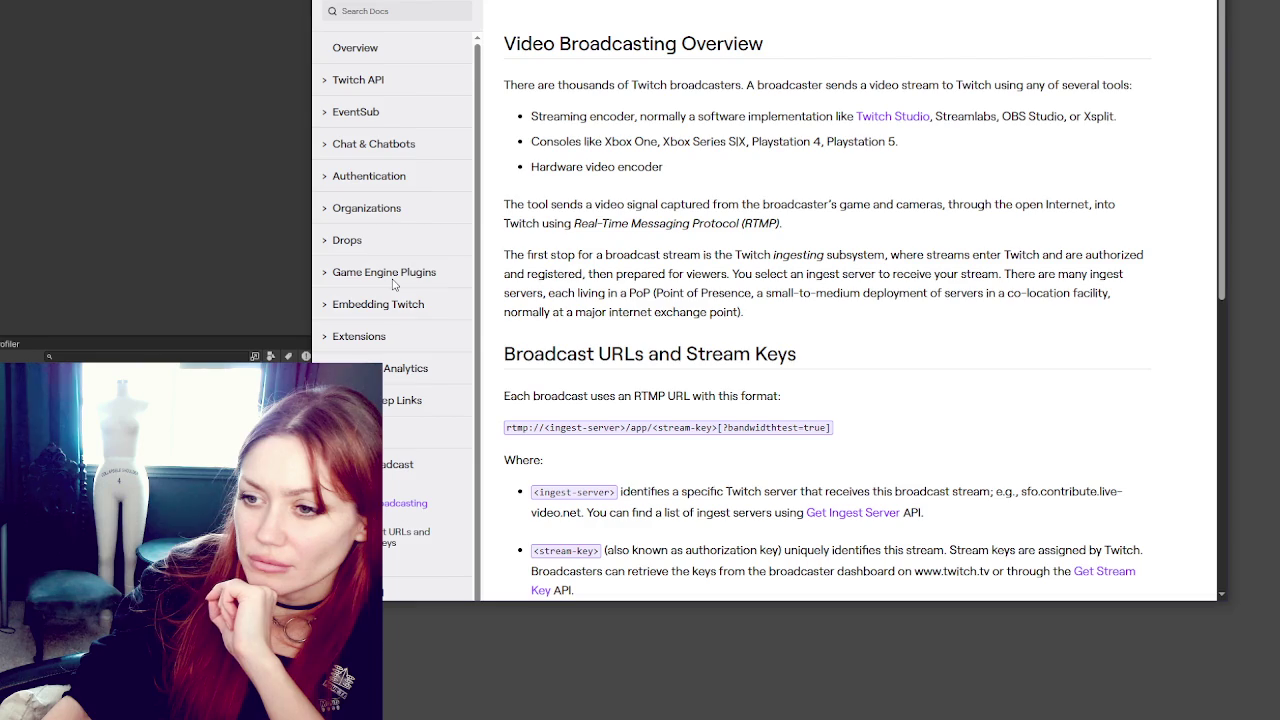
Browse the PubSub Migration, Deep Links, Insights & Analytics and Extensions docs, ending on Embedding Twitch
left_click(423, 450)
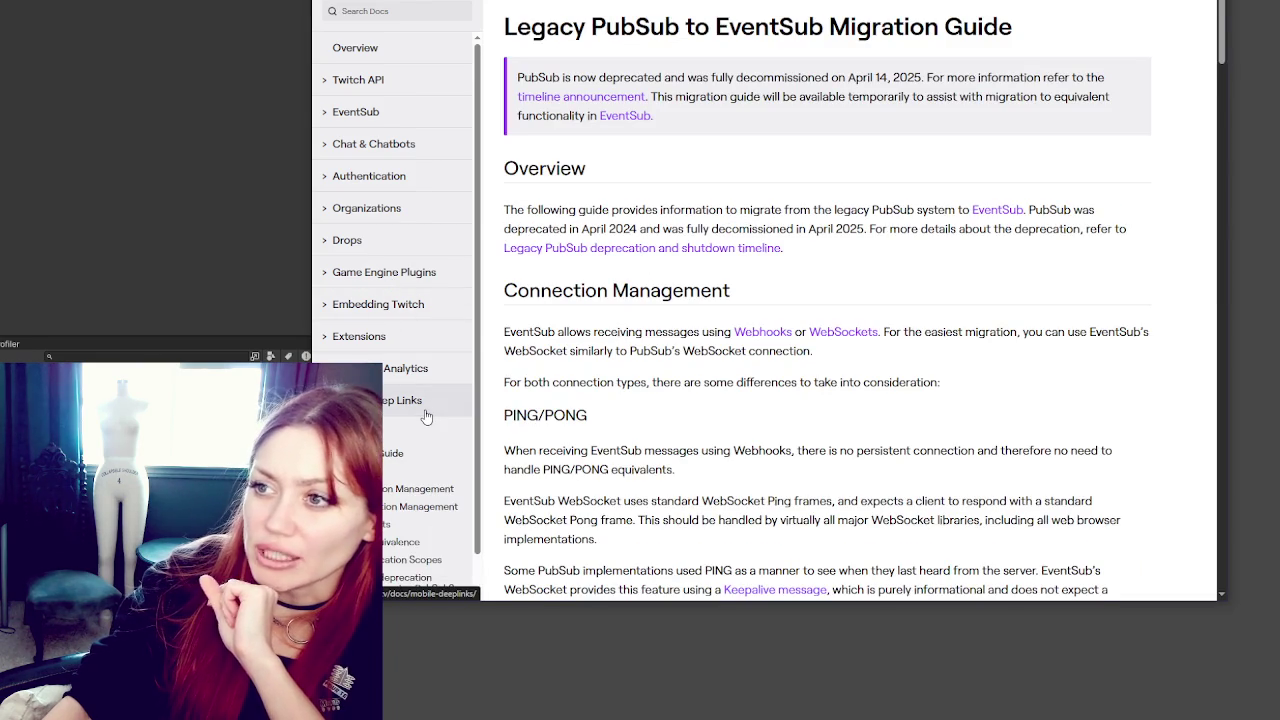
left_click(420, 400)
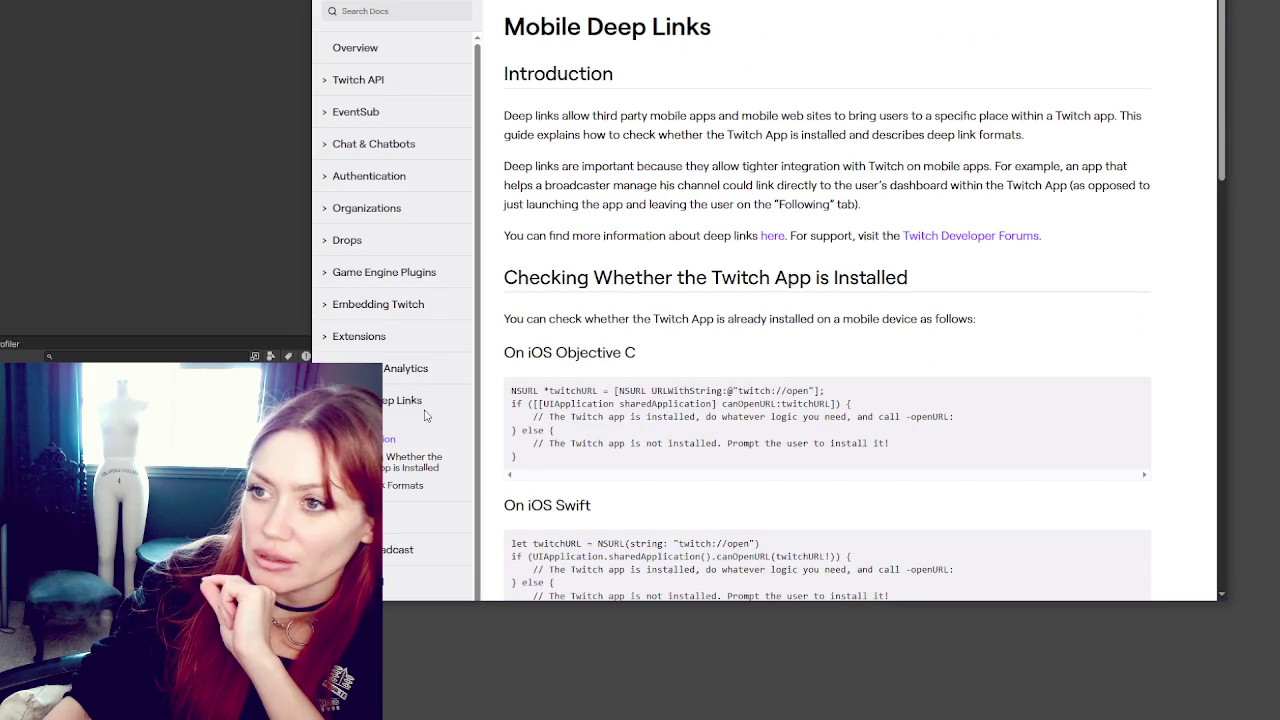
left_click(406, 368)
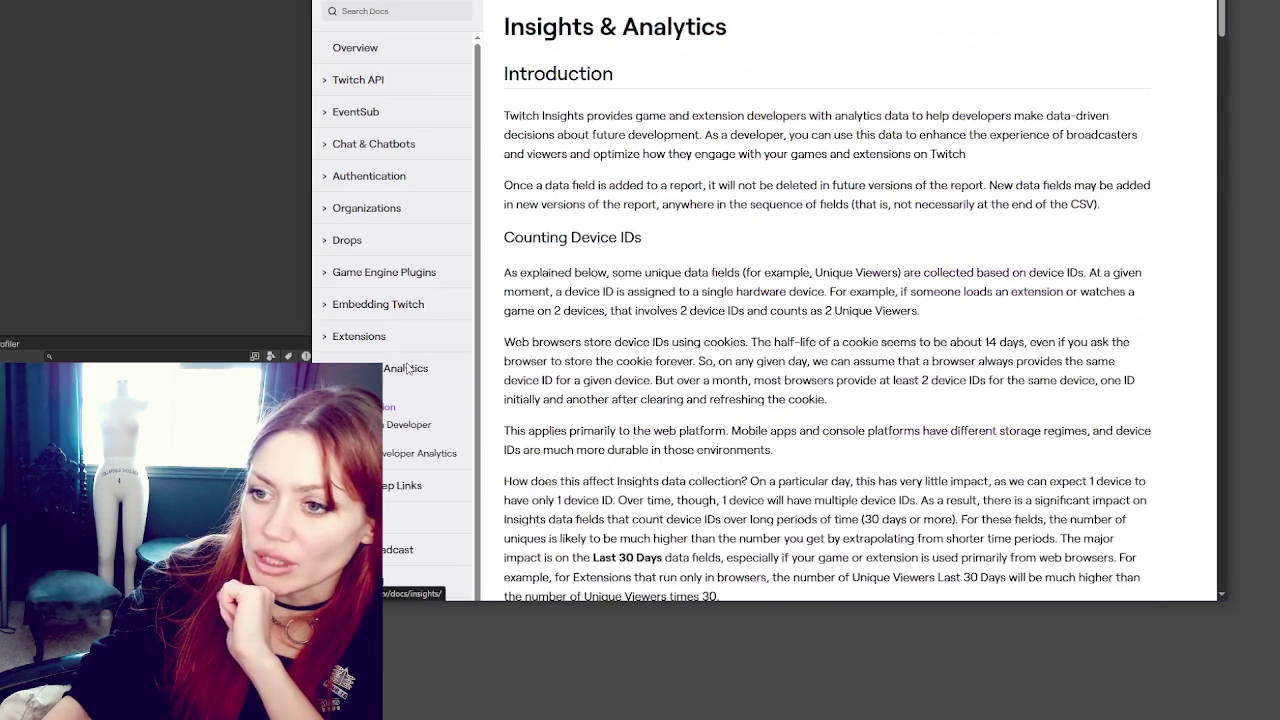
left_click(397, 340)
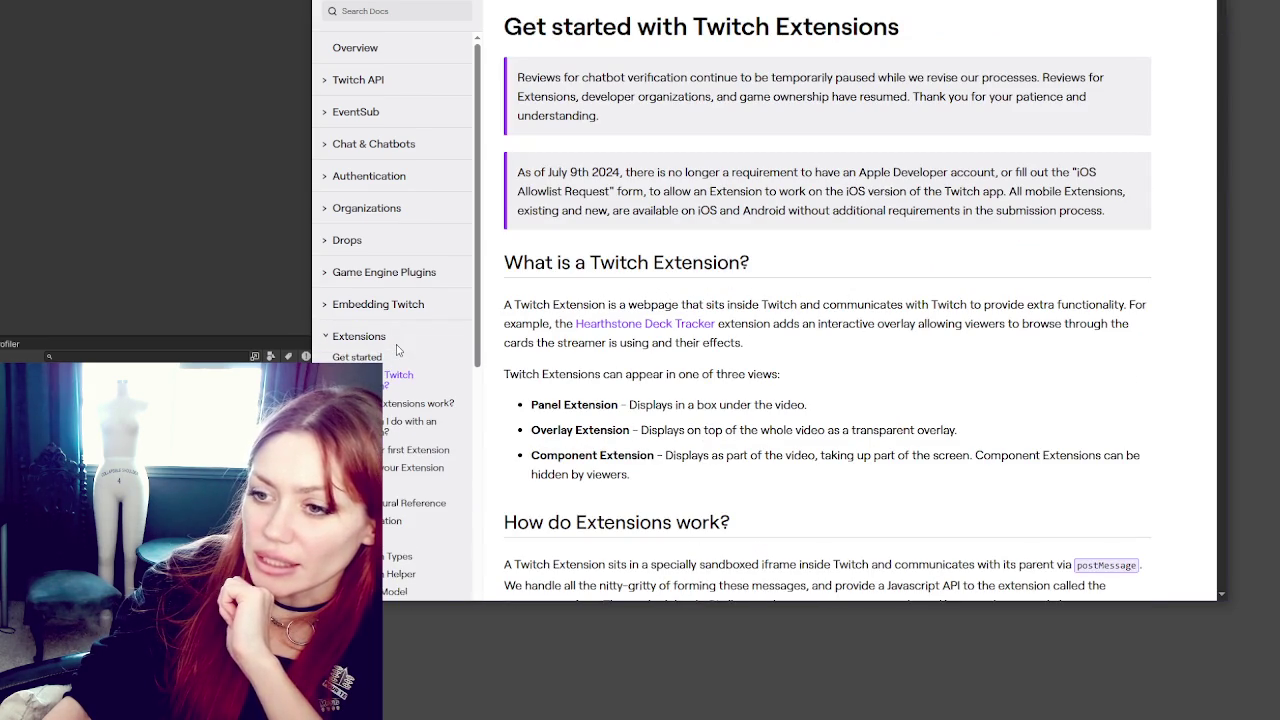
scroll(397, 348, "down", 3)
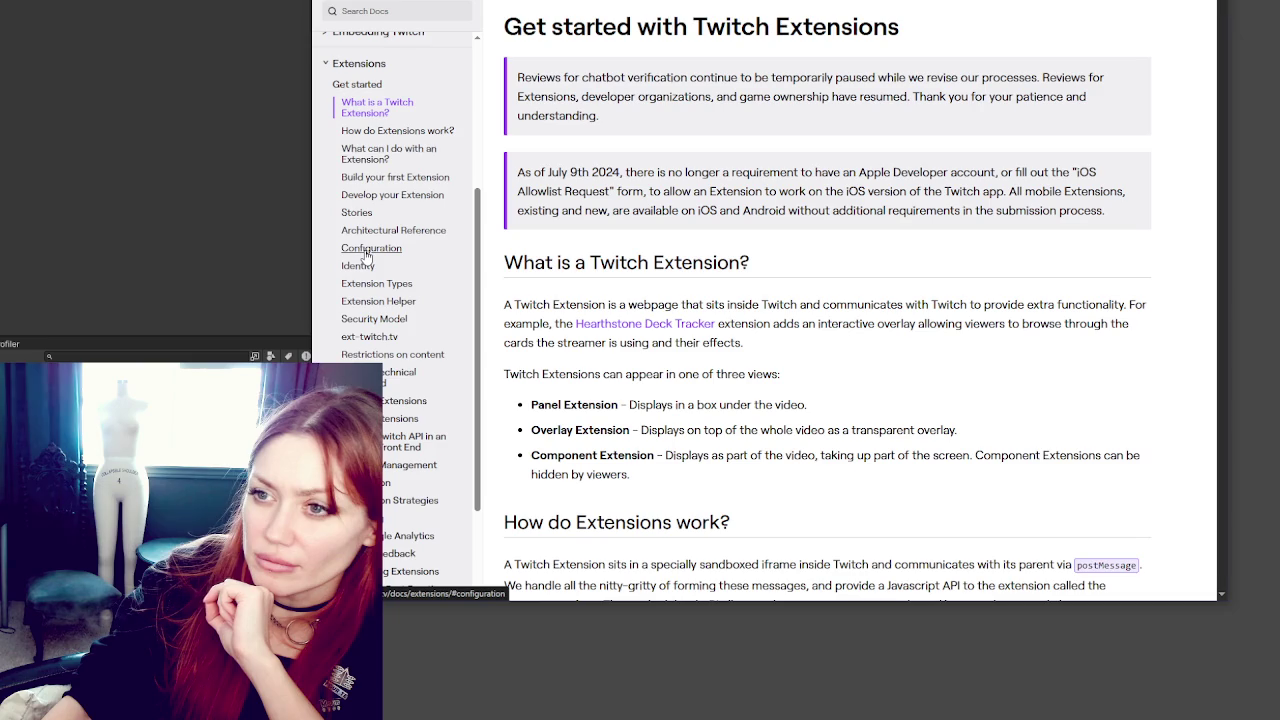
scroll(366, 256, "up", 2)
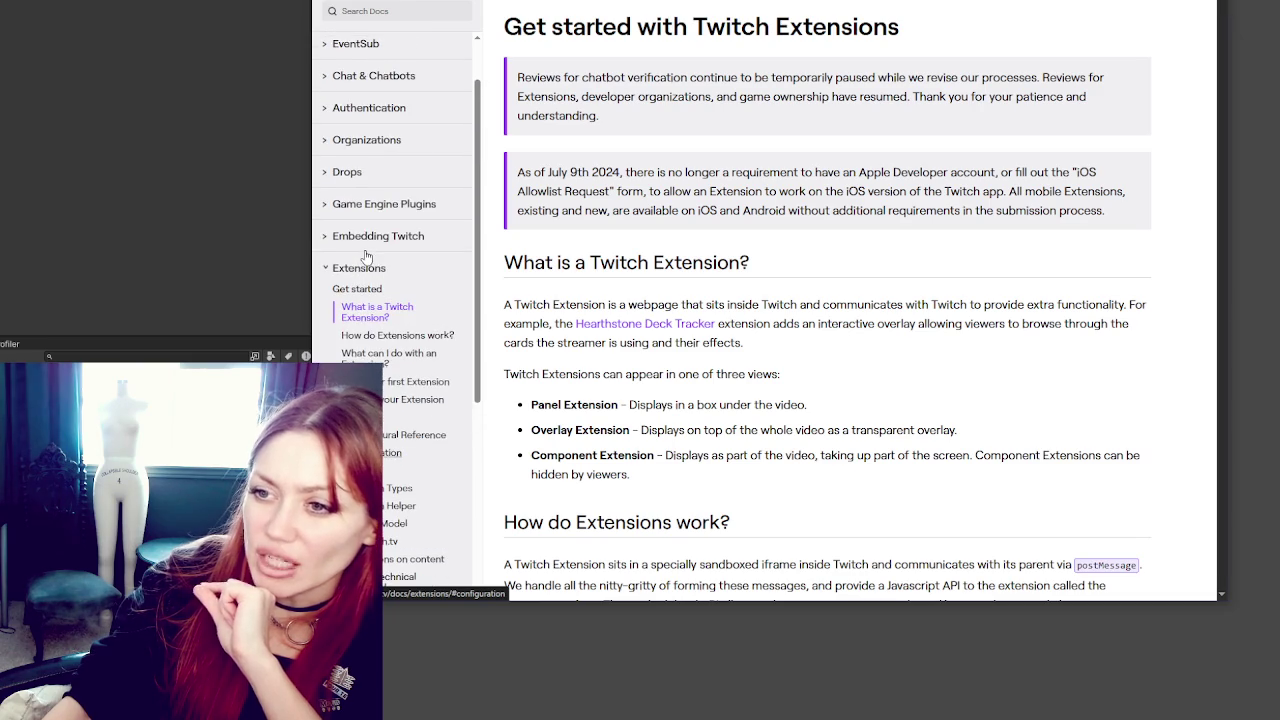
left_click(375, 245)
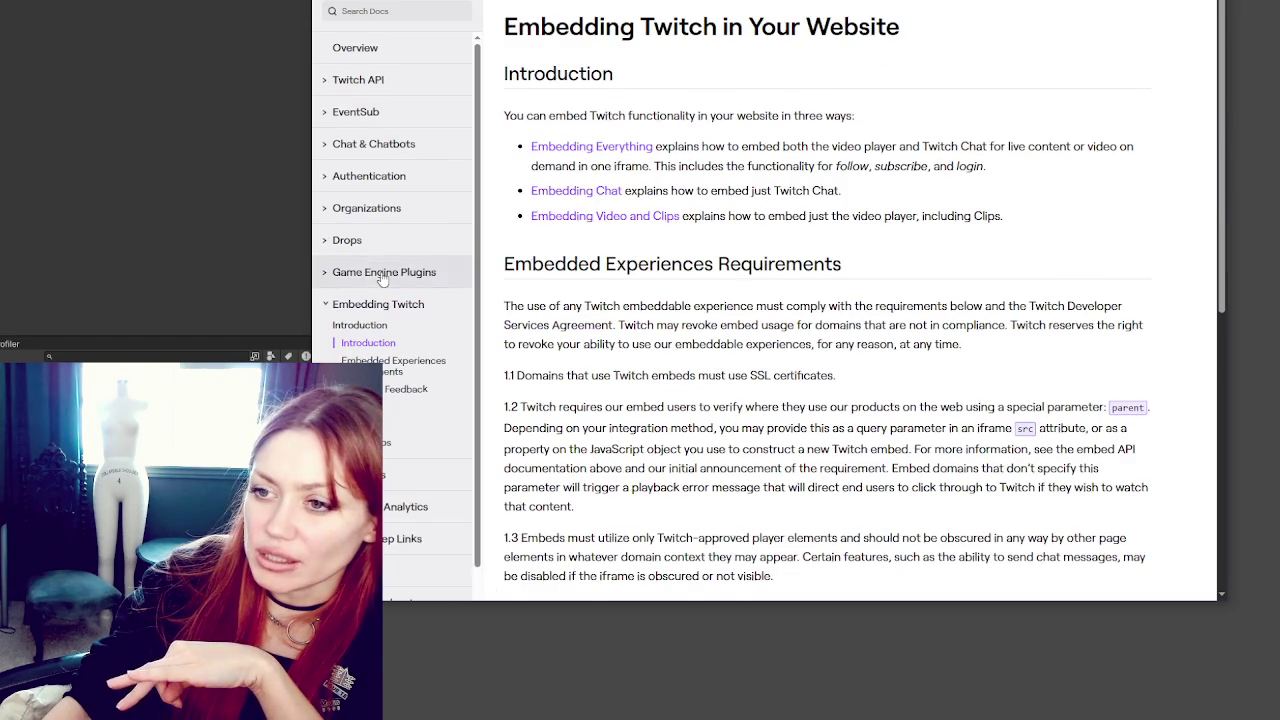
Open the Game Engine Plugins overview showing the Unity, Unreal and Game Maker plugin downloads
left_click(381, 275)
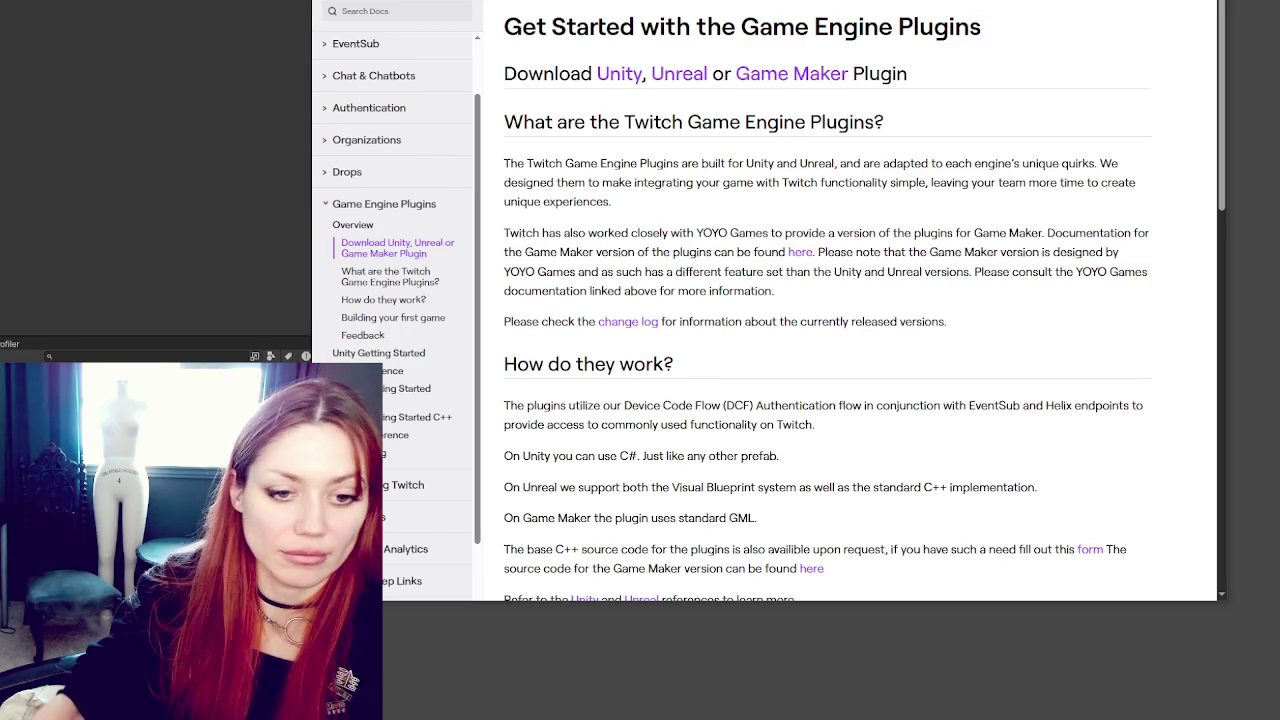
scroll(870, 212, "down", 1)
scroll(892, 190, "up", 1)
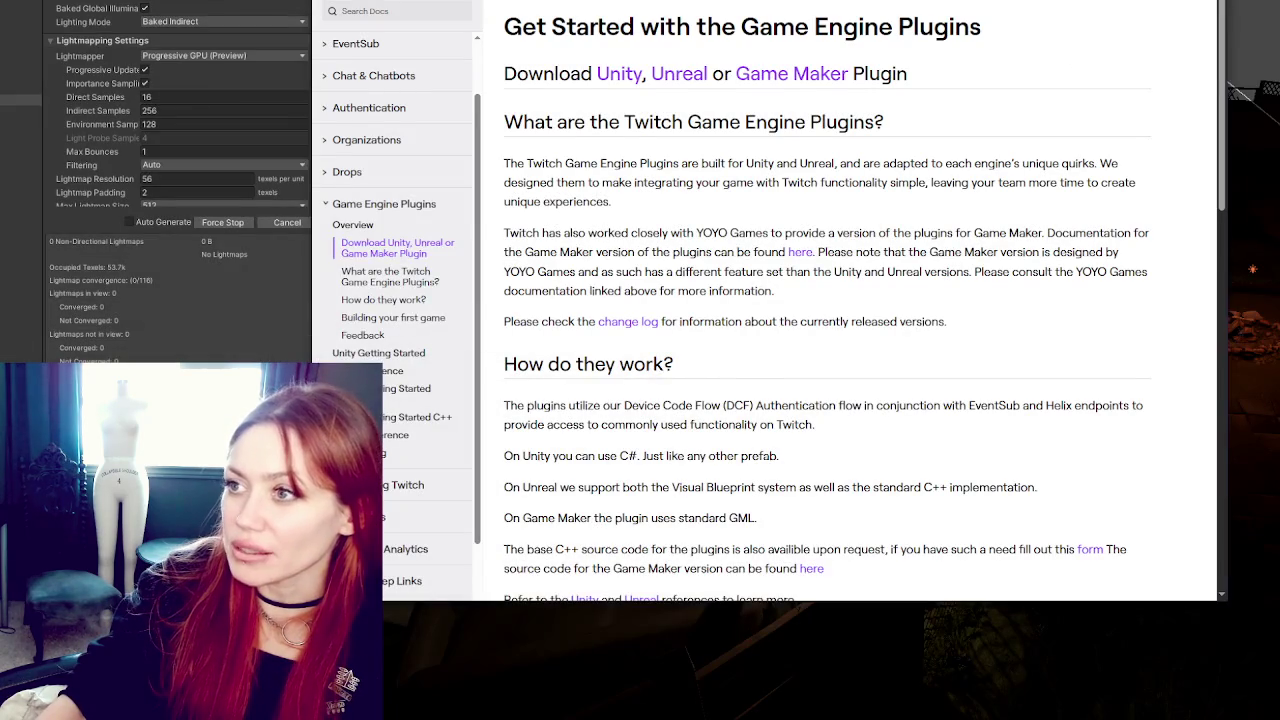
mouse_move(840, 5)
left_mouse_down()
mouse_move(846, 715)
mouse_move(790, 5)
left_mouse_up()
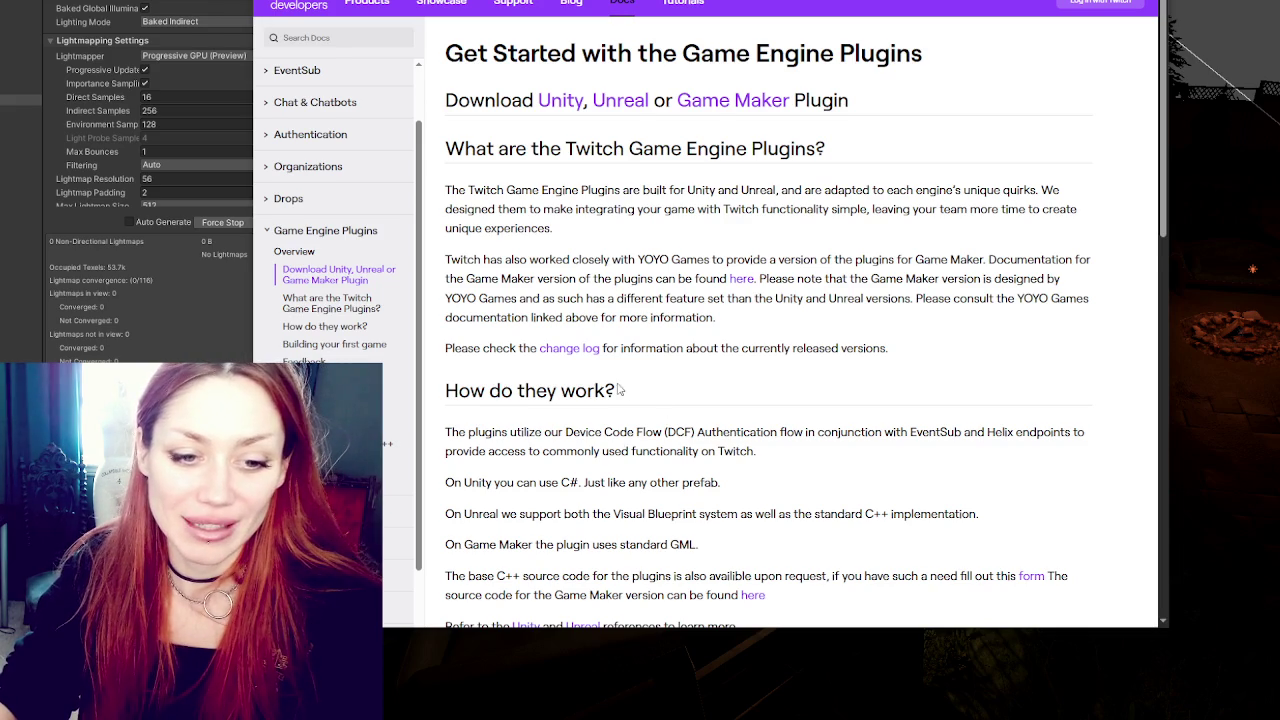
Shift the docs window lower and left so Unity's bake, still at 48% on clustering 5/11, shows
scroll(620, 390, "down", 1)
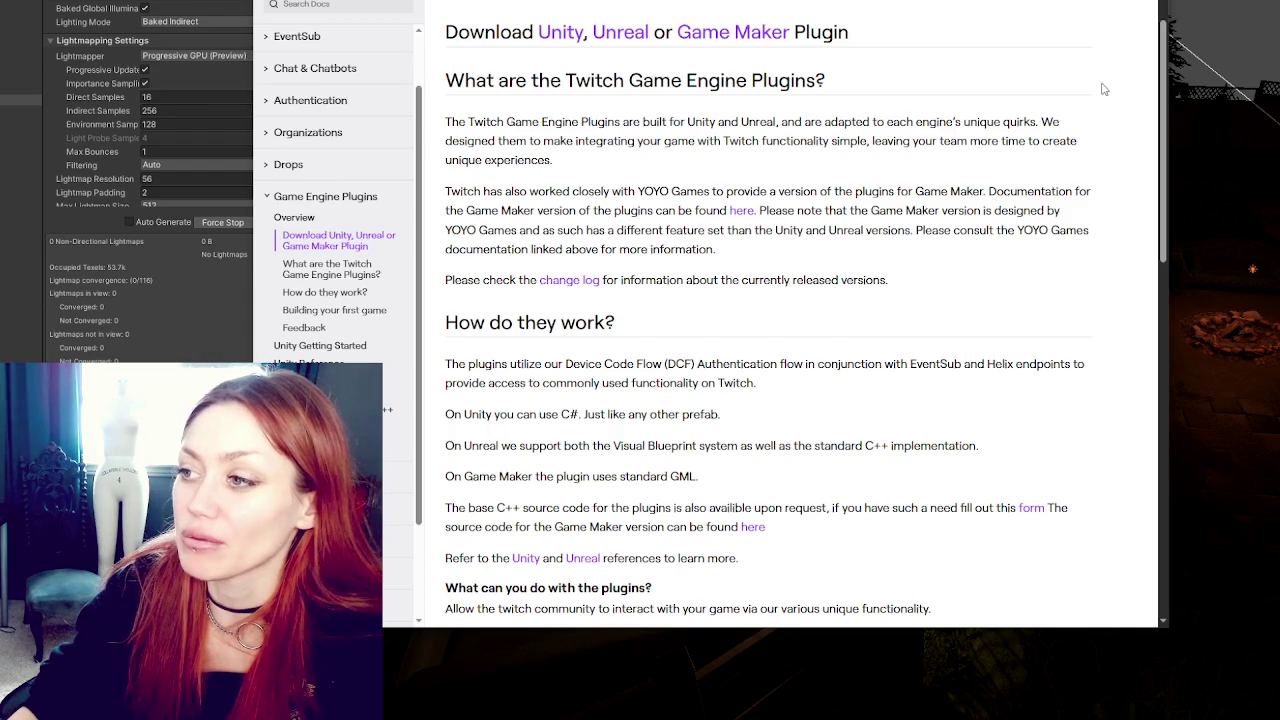
mouse_move(1103, 89)
left_mouse_down()
mouse_move(1019, 224)
mouse_move(970, 57)
mouse_move(970, 176)
mouse_move(950, 131)
mouse_move(946, 143)
left_mouse_up()
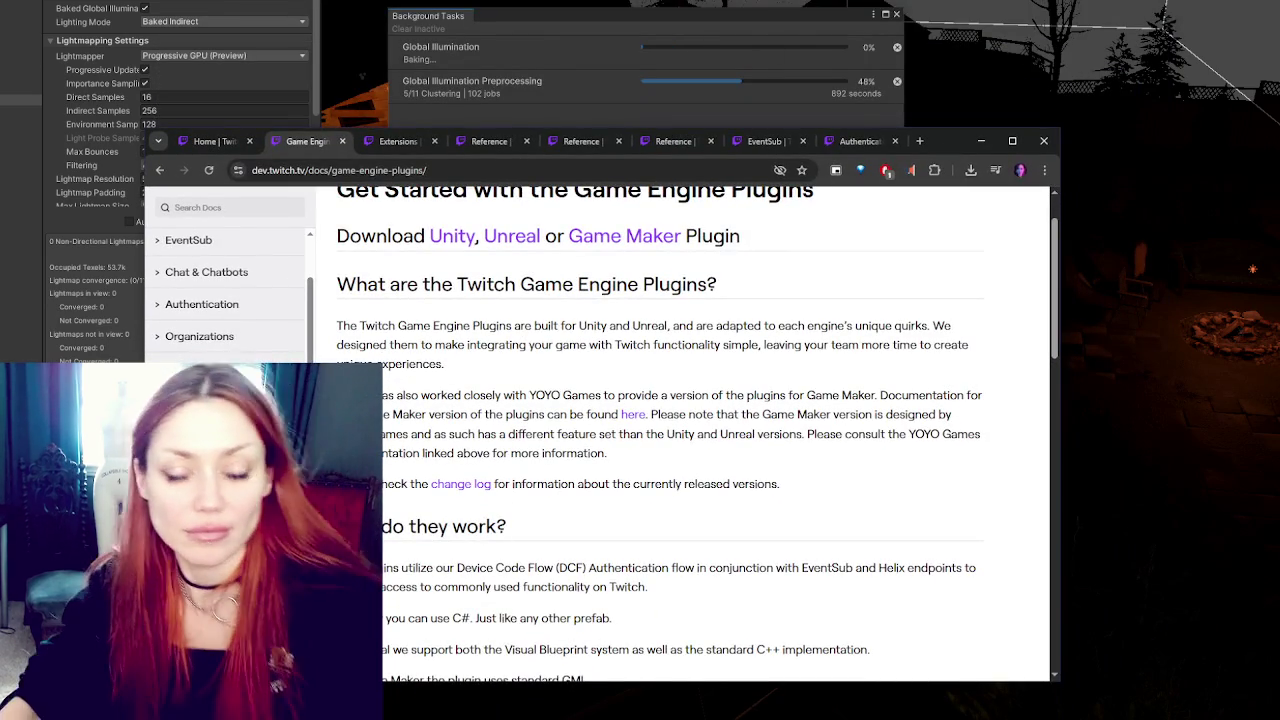